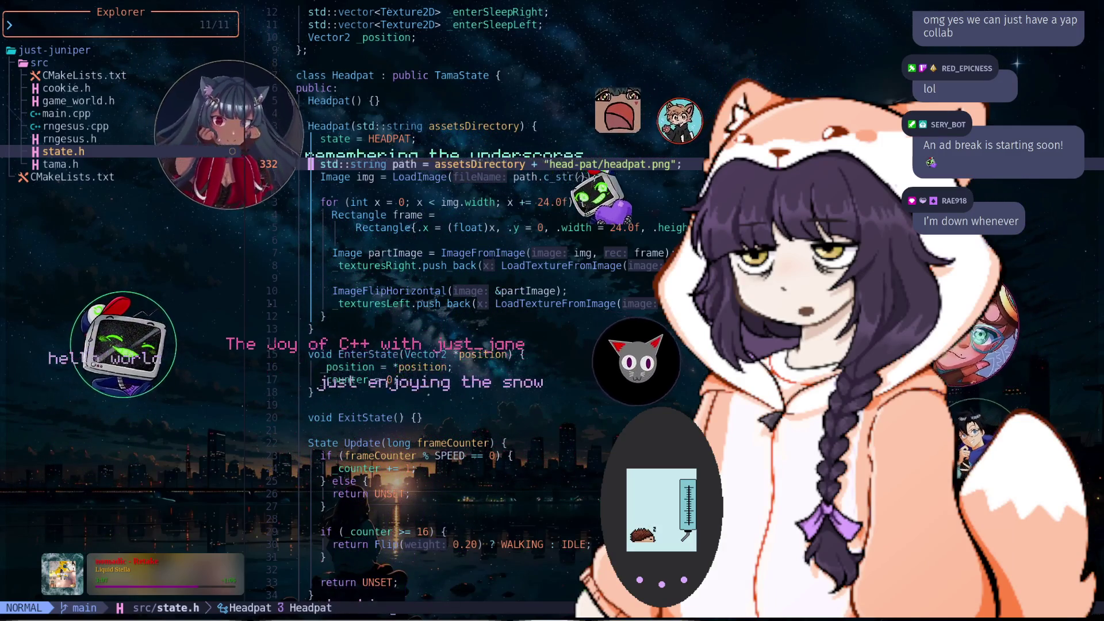
Move down to the Update function in state.h and change the counter threshold from 16 to 32
key(j)
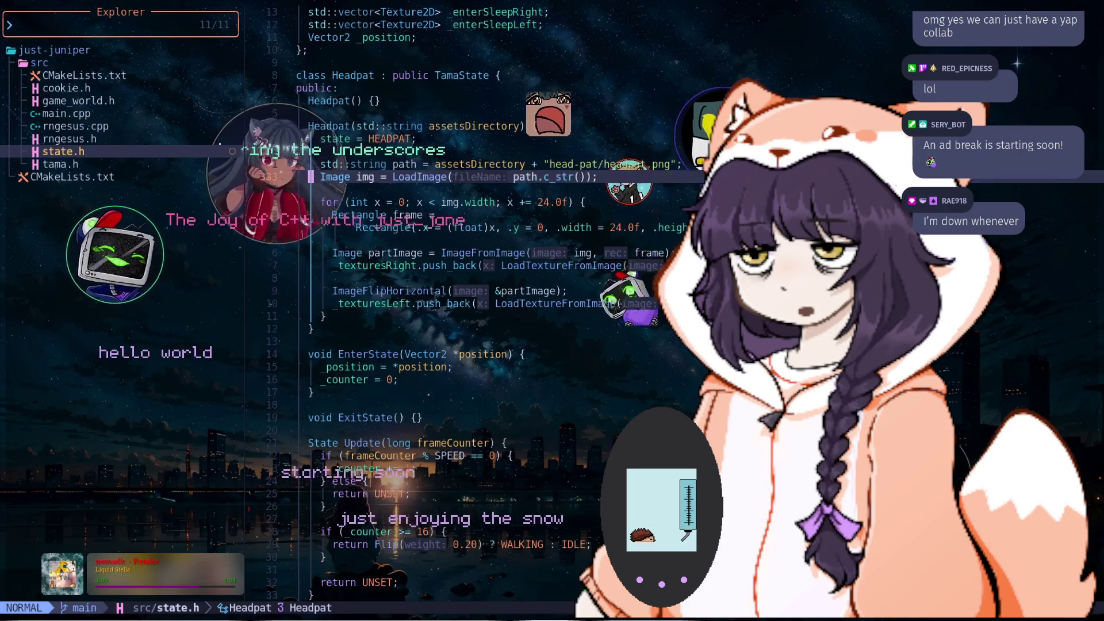
key(j)
key(k)
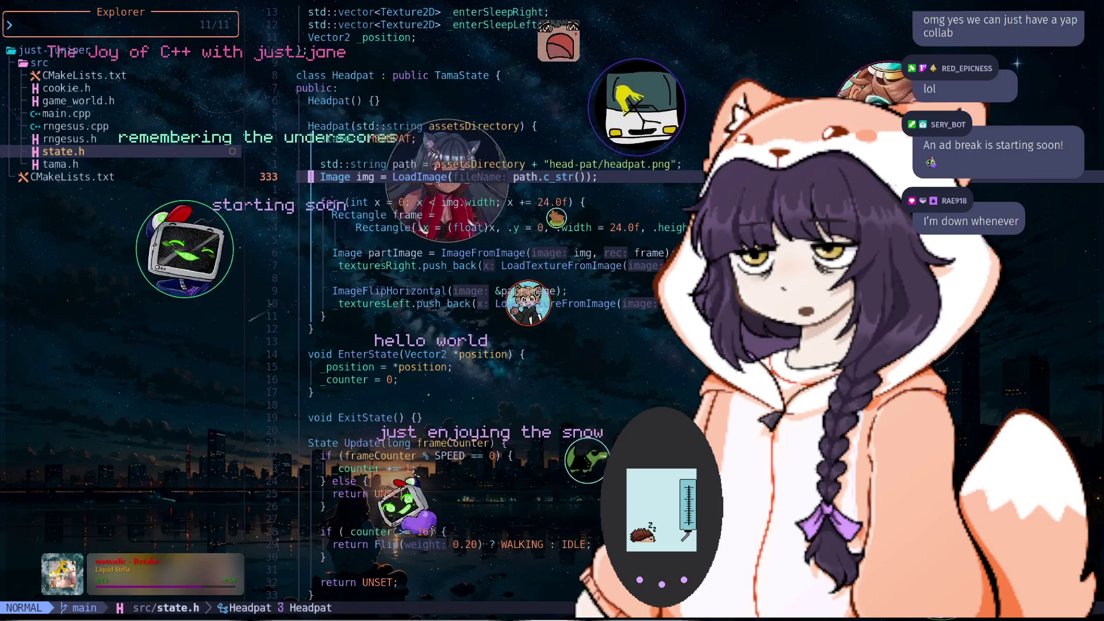
key(j)
key(j)
key(j)
key(j)
key(j)
key(j)
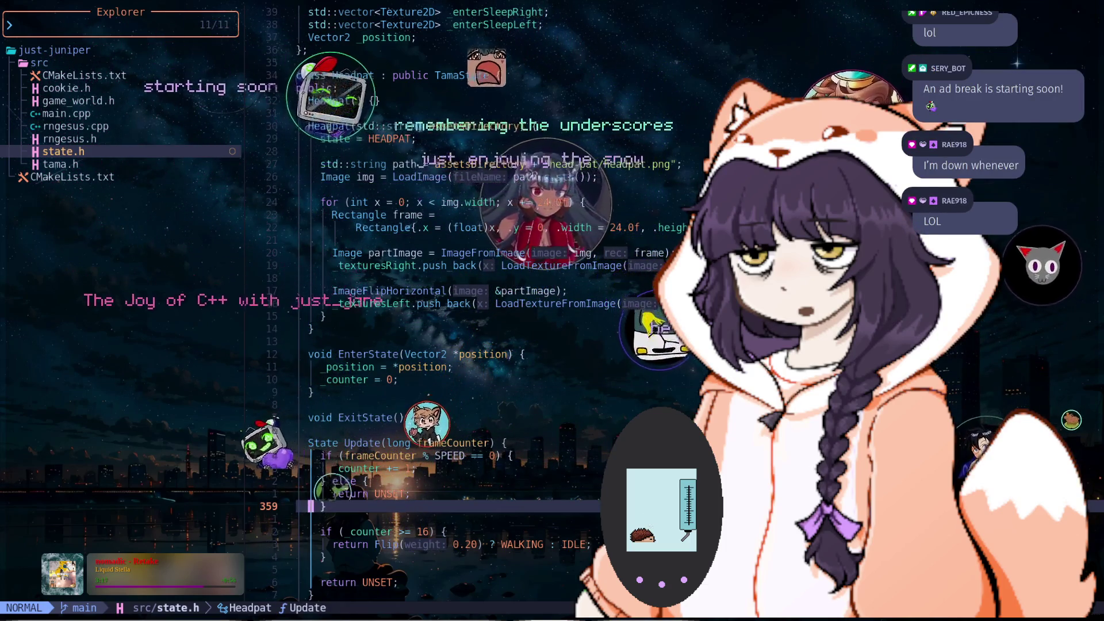
key(j)
key(j)
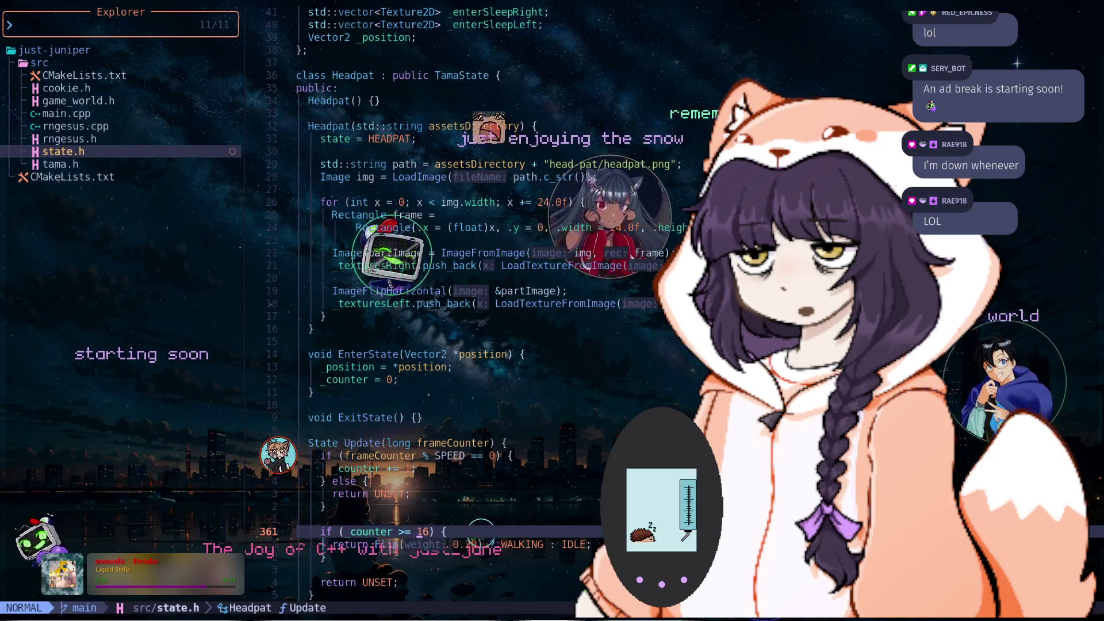
key(c)
key(i)
key(w)
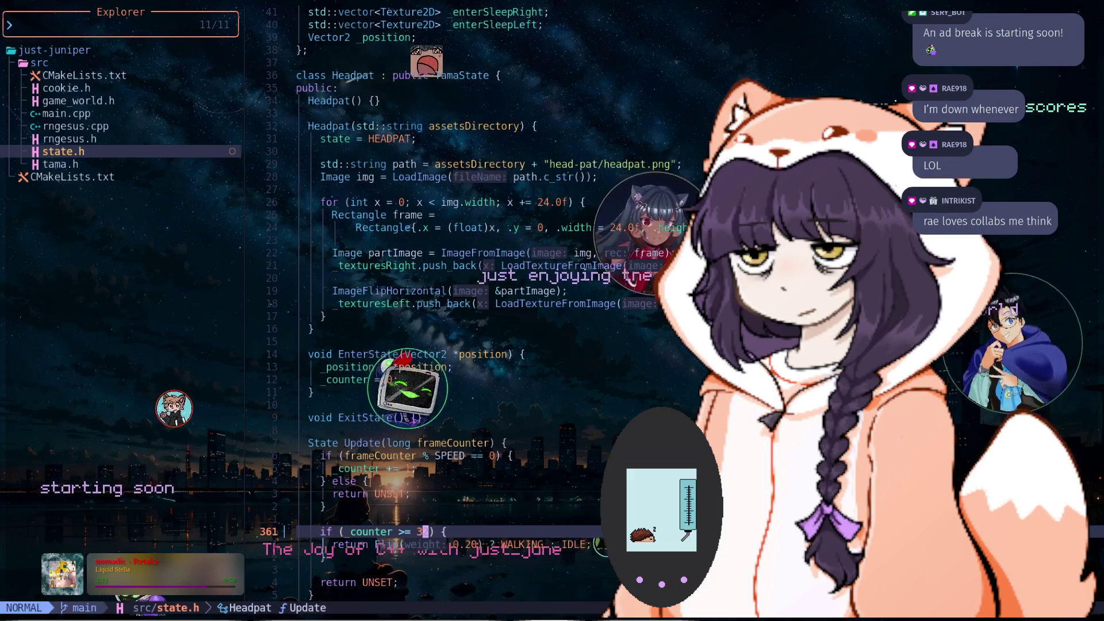
text(2)
key(Escape)
key(j)
key(j)
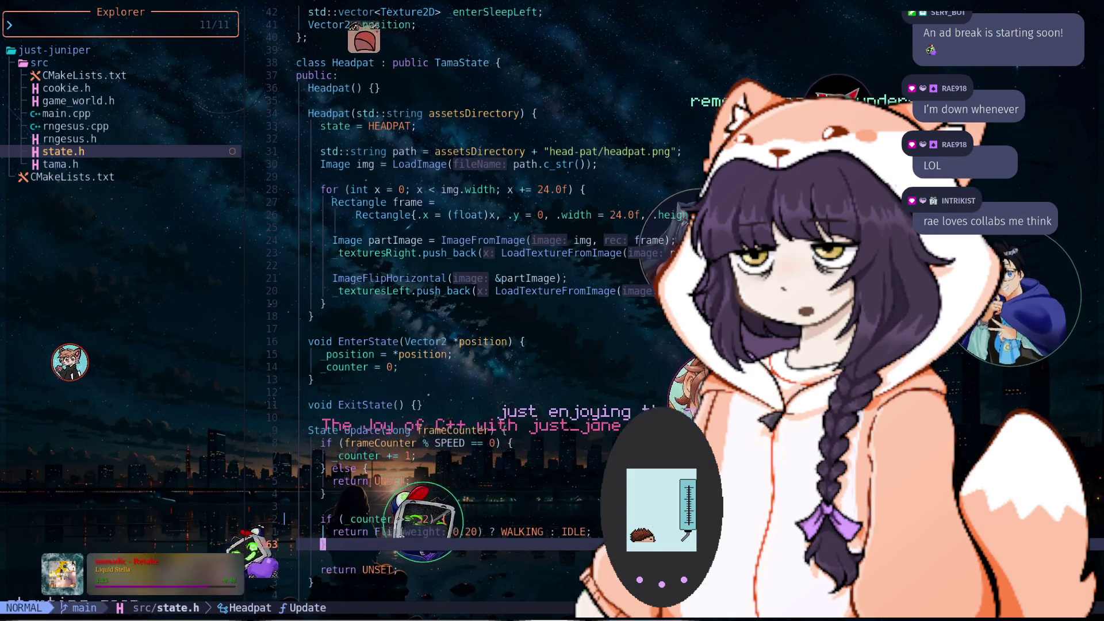
key(ctrl+z)
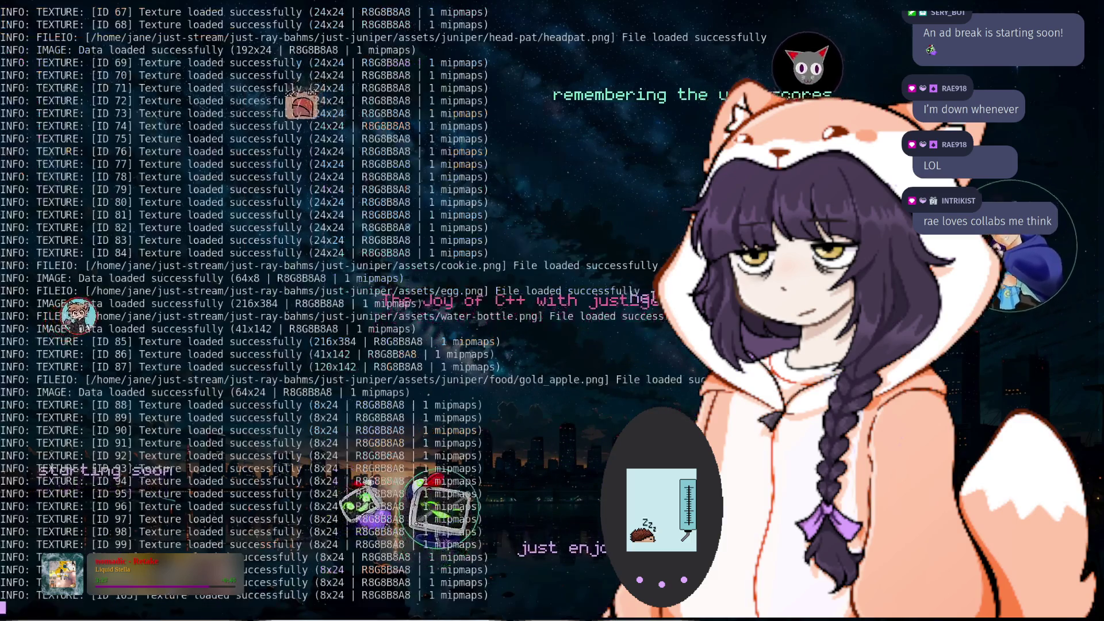
Stop the game, rebuild with 'cmake --build build', and relaunch ./build/just-juniper/just-juniper
key(ctrl+c)
key(Up)
key(Return)
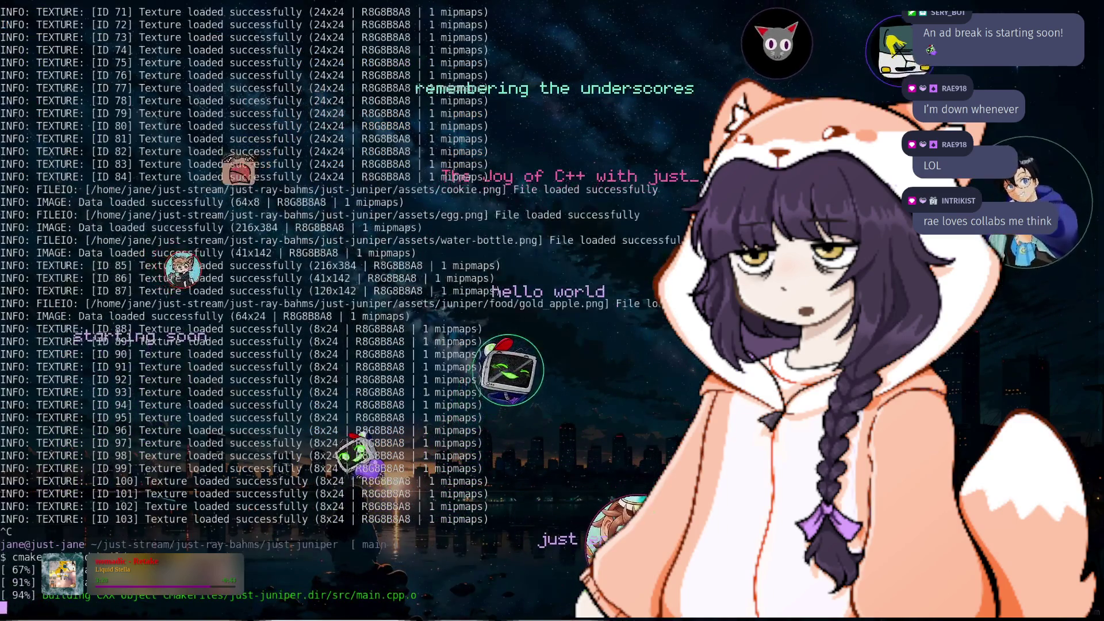
key(Up)
key(Up)
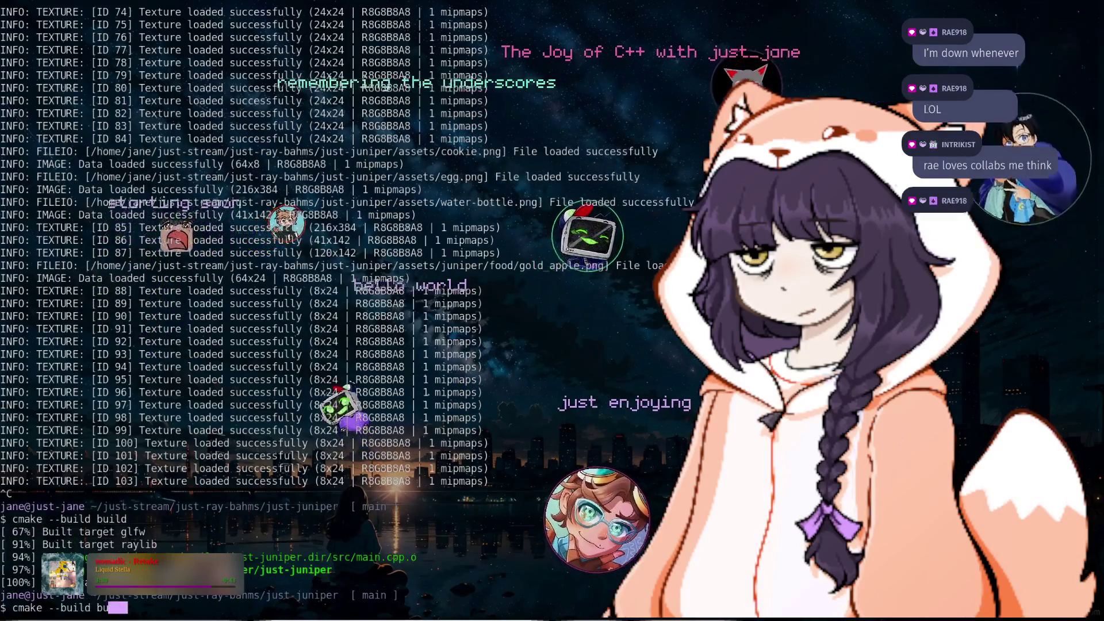
key(Return)
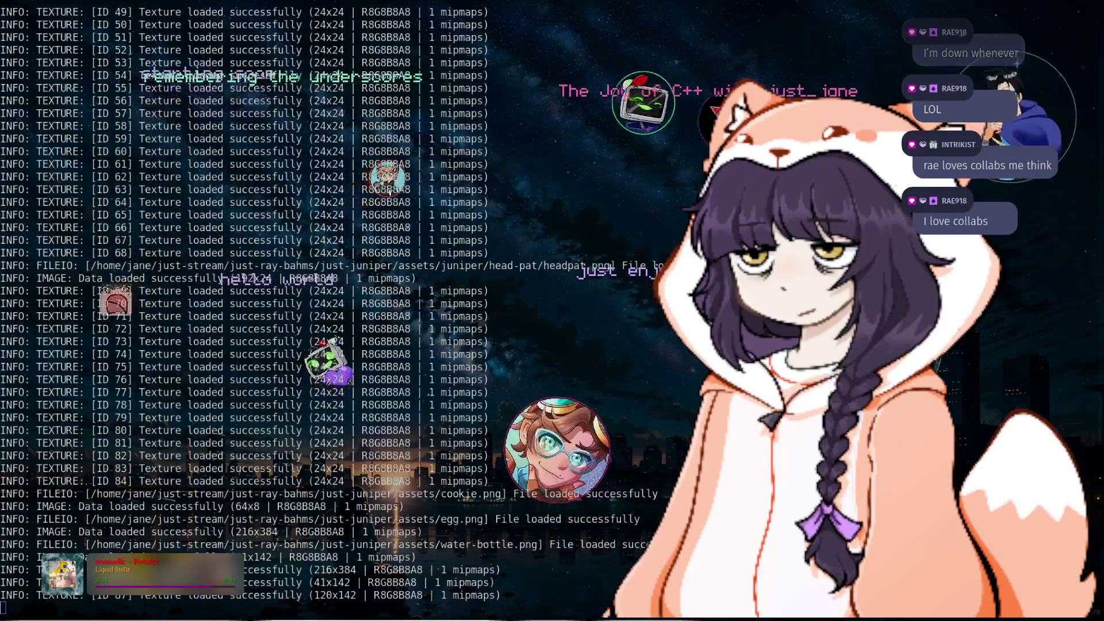
key(alt+Tab)
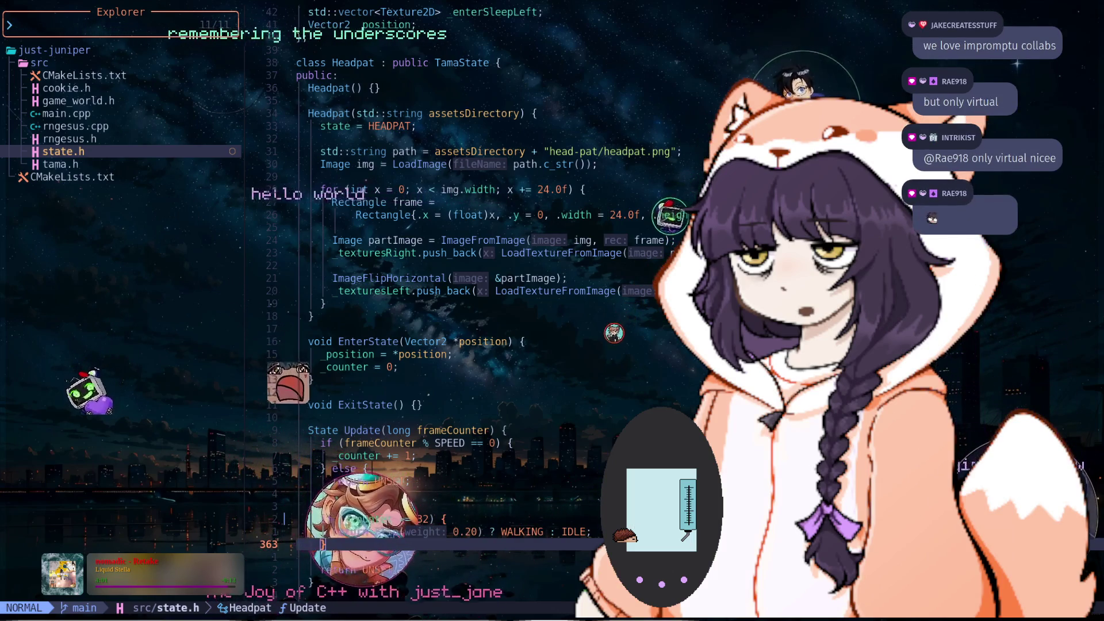
click(323, 303)
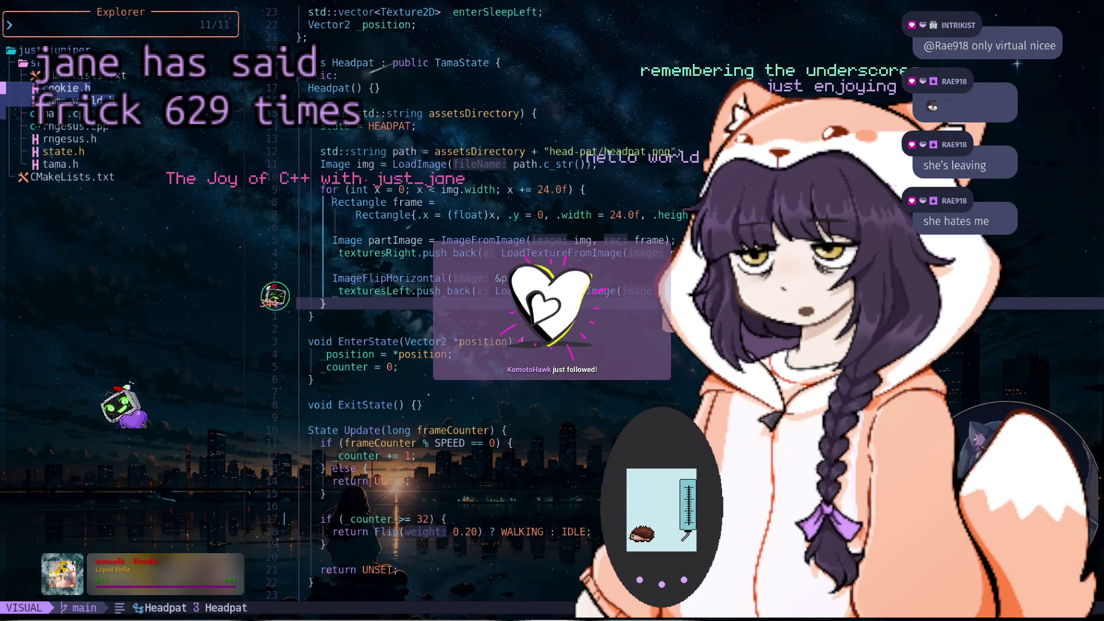
click(310, 315)
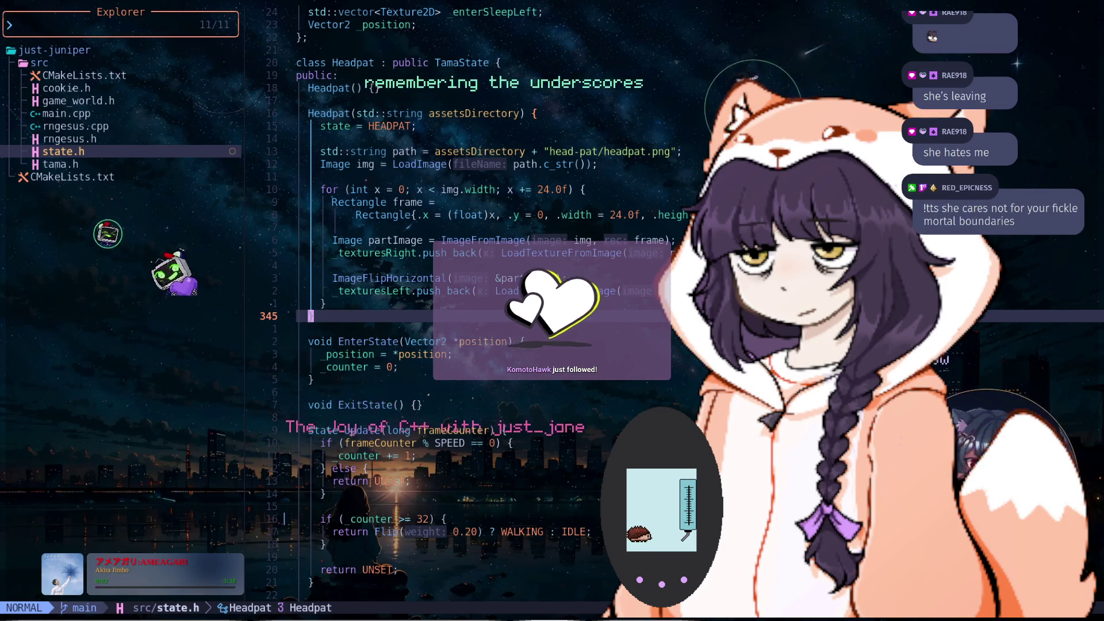
scroll(460, 288, down, 2)
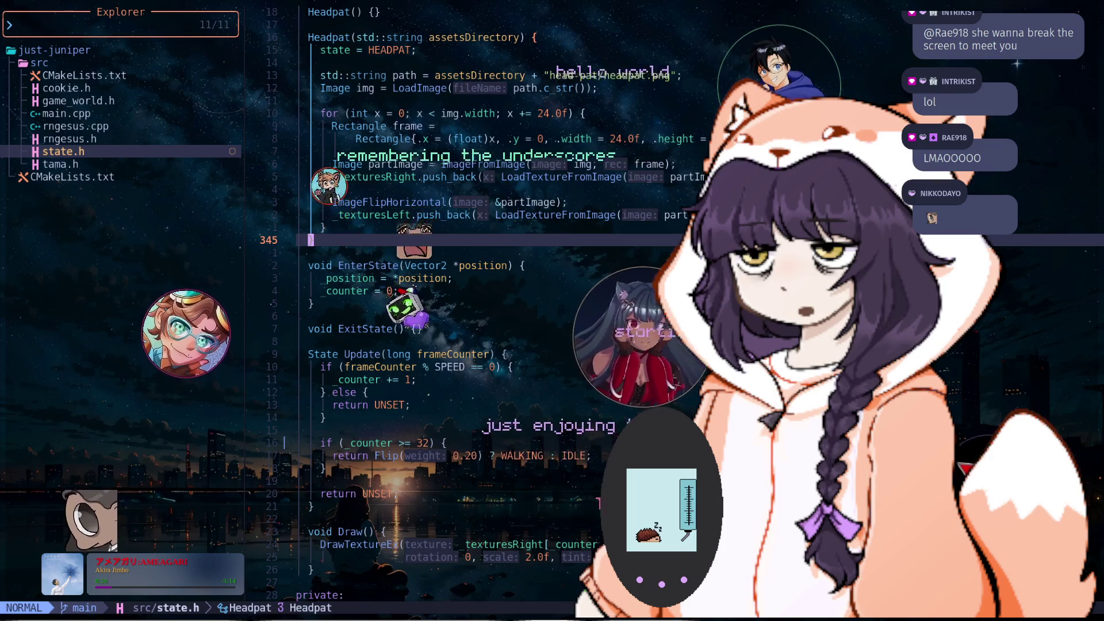
key(k)
key(k)
key(k)
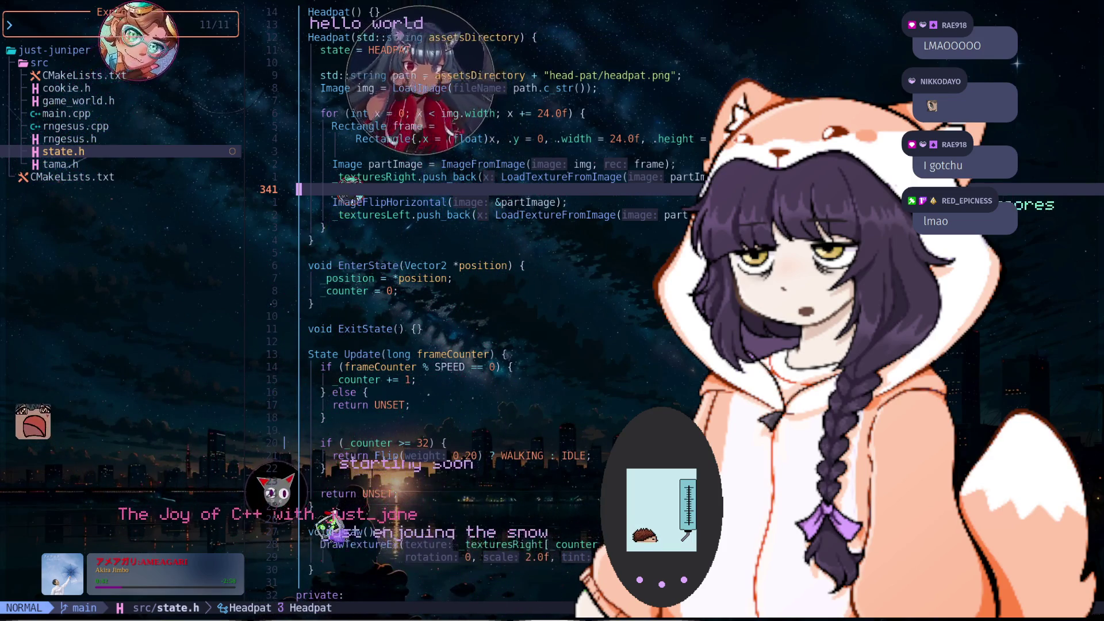
key(z)
key(z)
scroll(494, 310, down, 3)
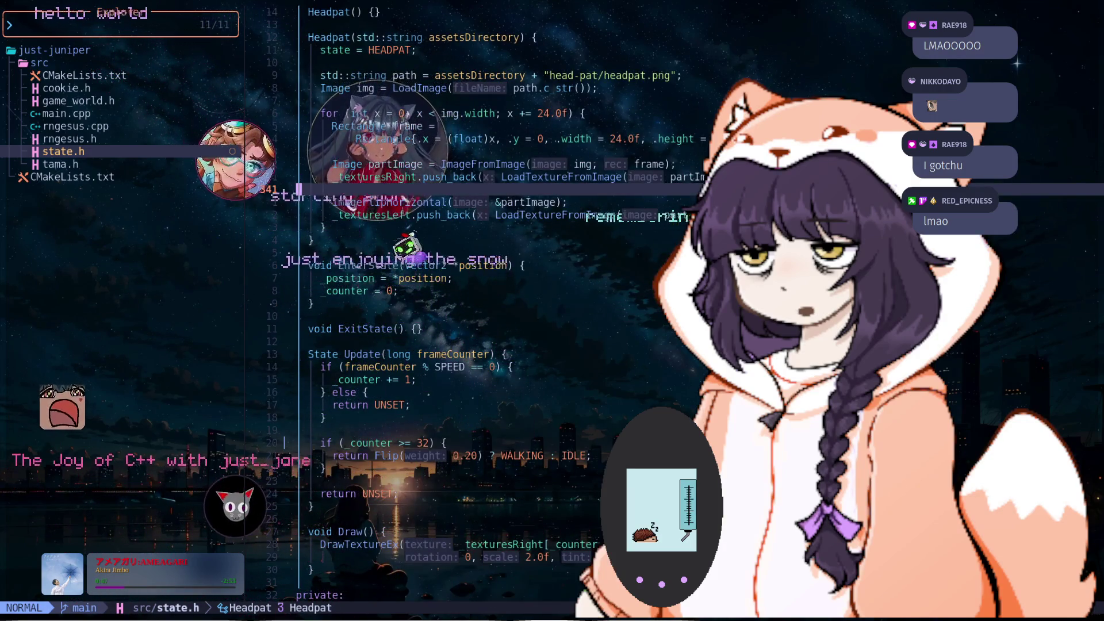
scroll(495, 311, up, 1)
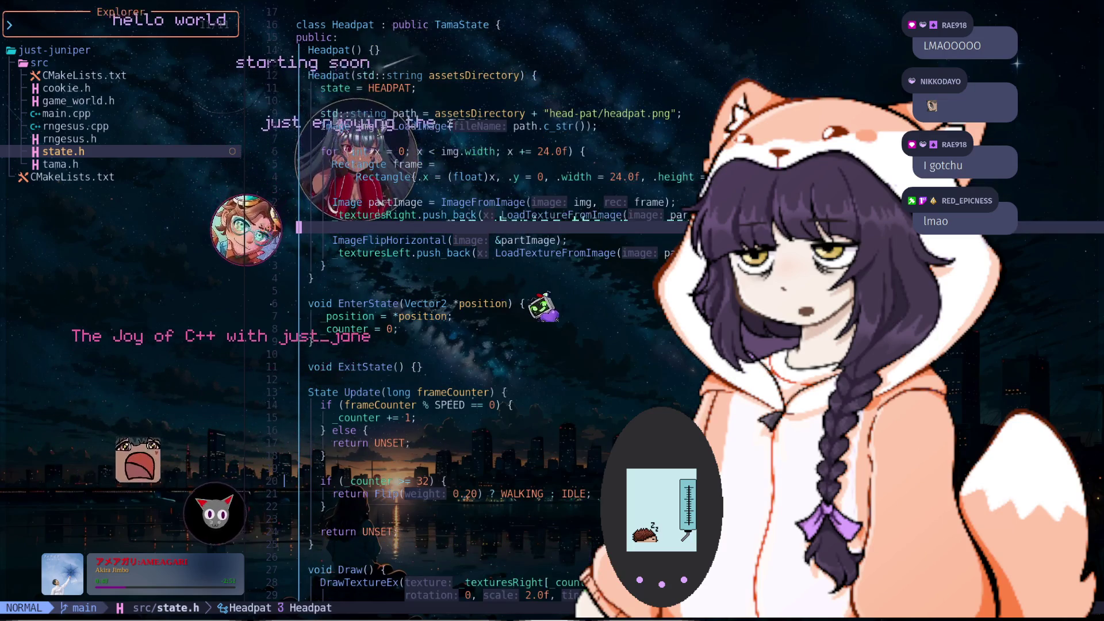
scroll(495, 311, down, 3)
scroll(495, 310, down, 1)
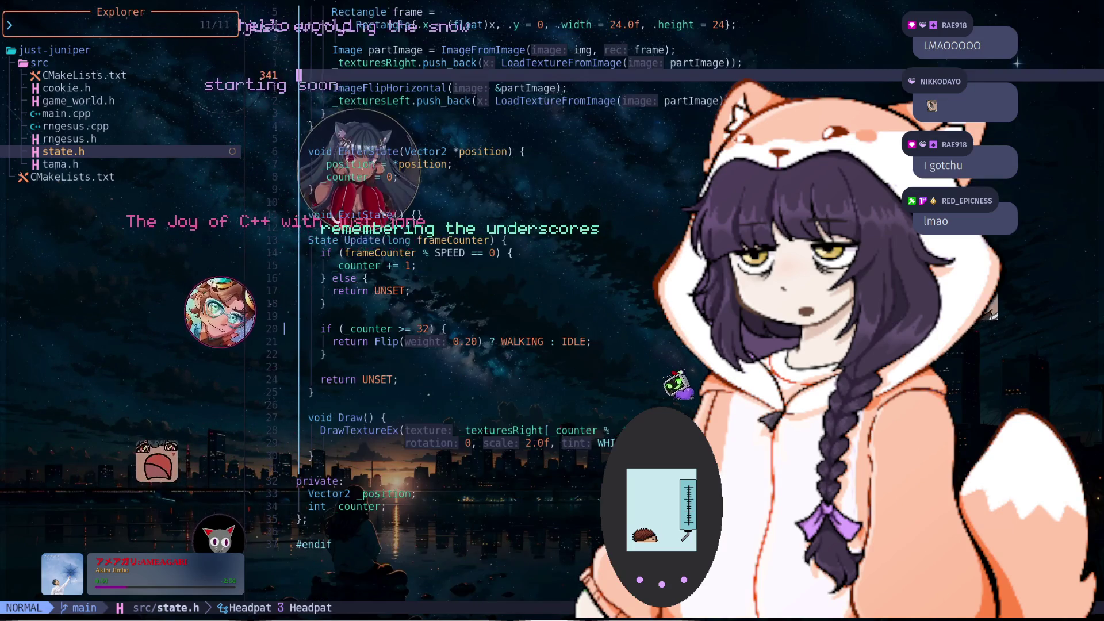
scroll(495, 311, down, 1)
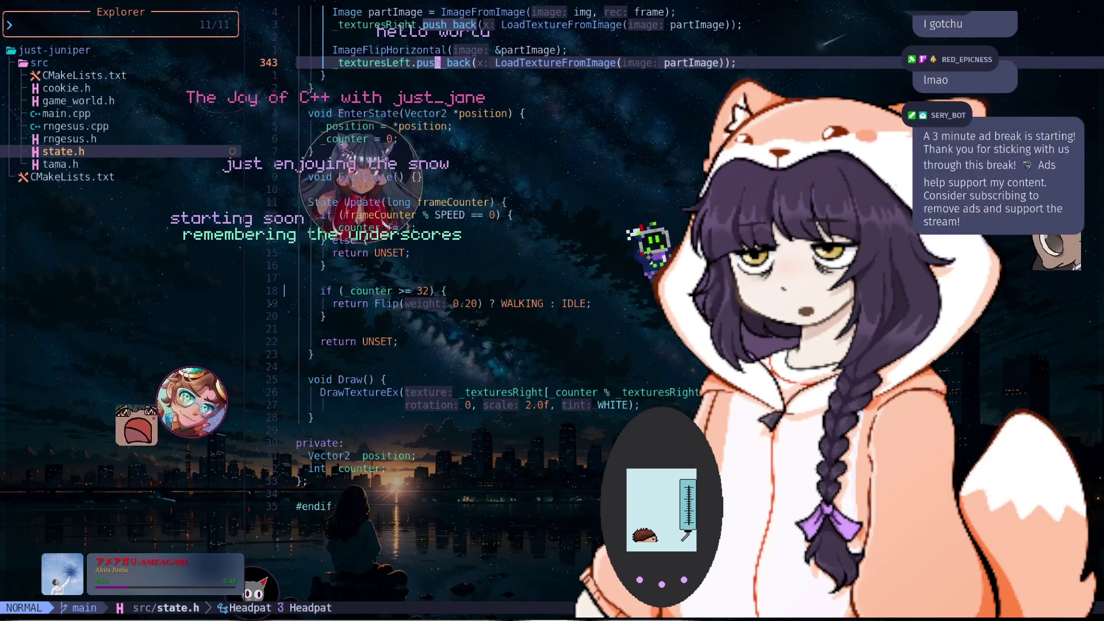
scroll(494, 310, up, 6)
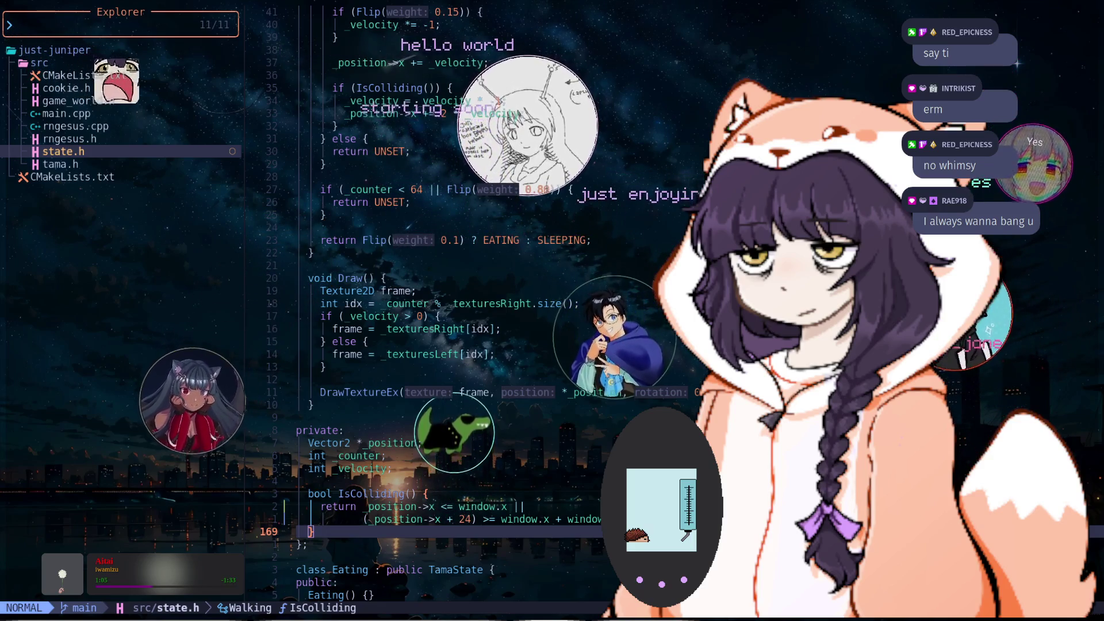
Scroll down and place the cursor on the position check in IsColliding
scroll(437, 311, down, 3)
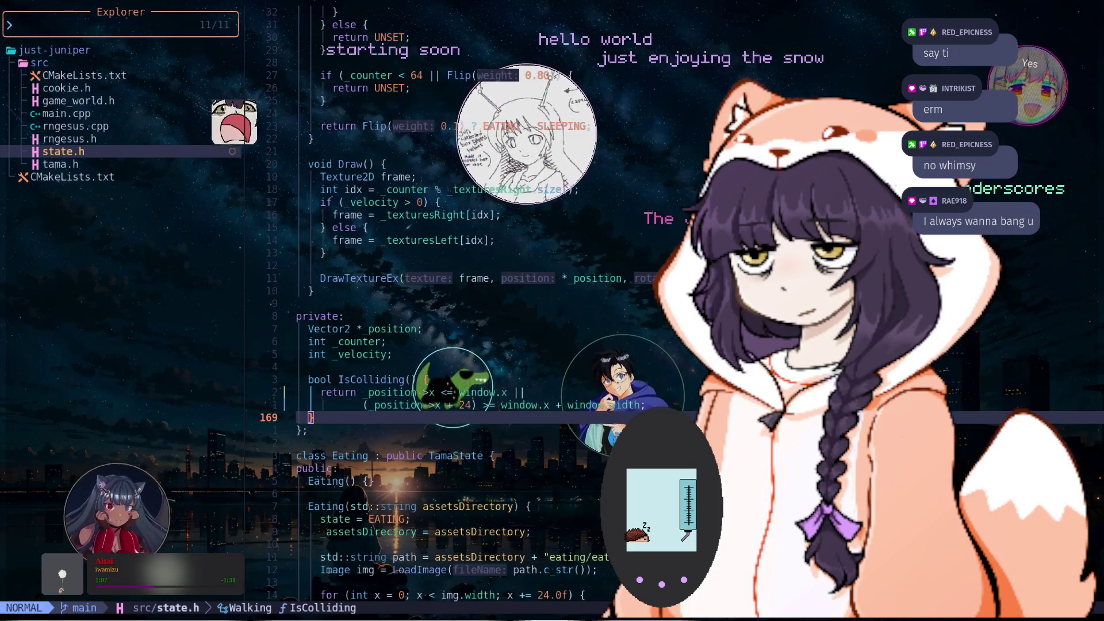
click(419, 392)
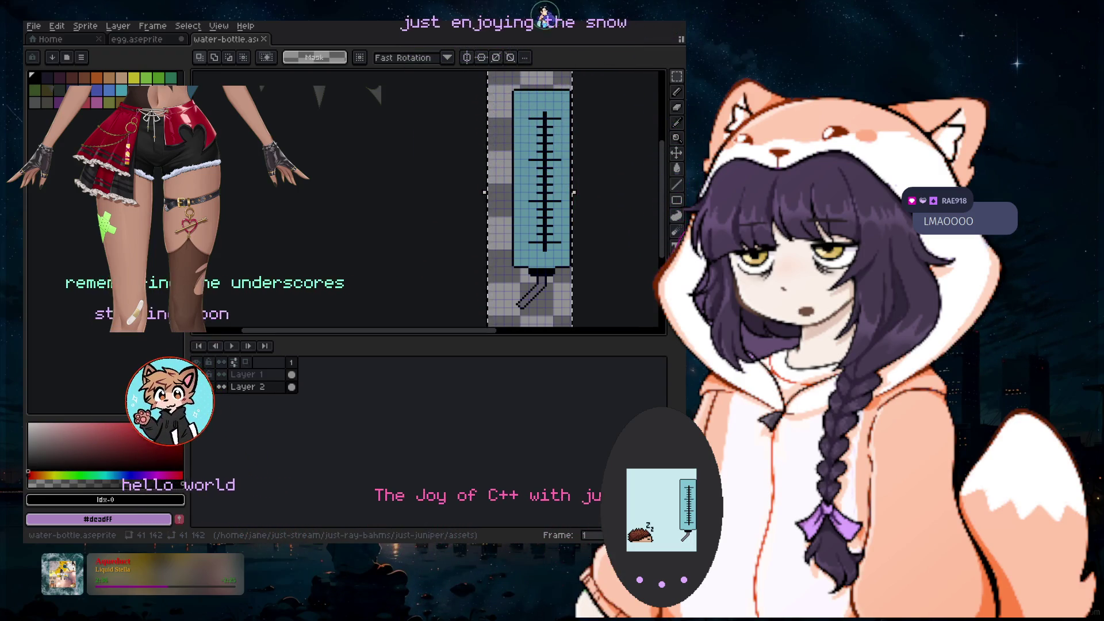
Create a new sprite 64 px wide and 64 px high from File > New
click(34, 27)
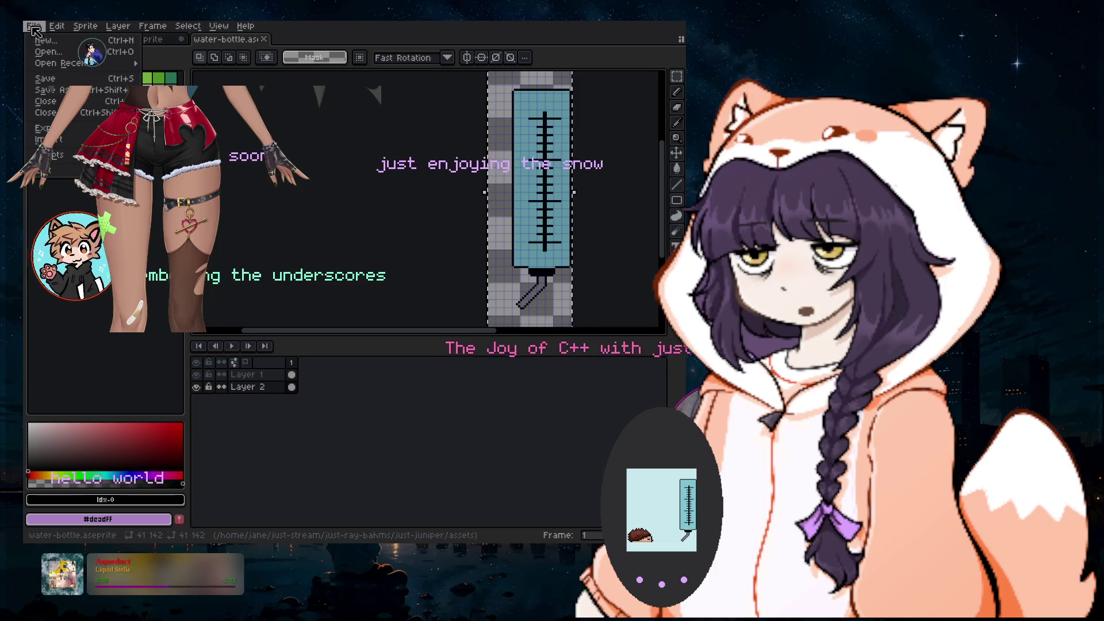
click(70, 41)
text(64)
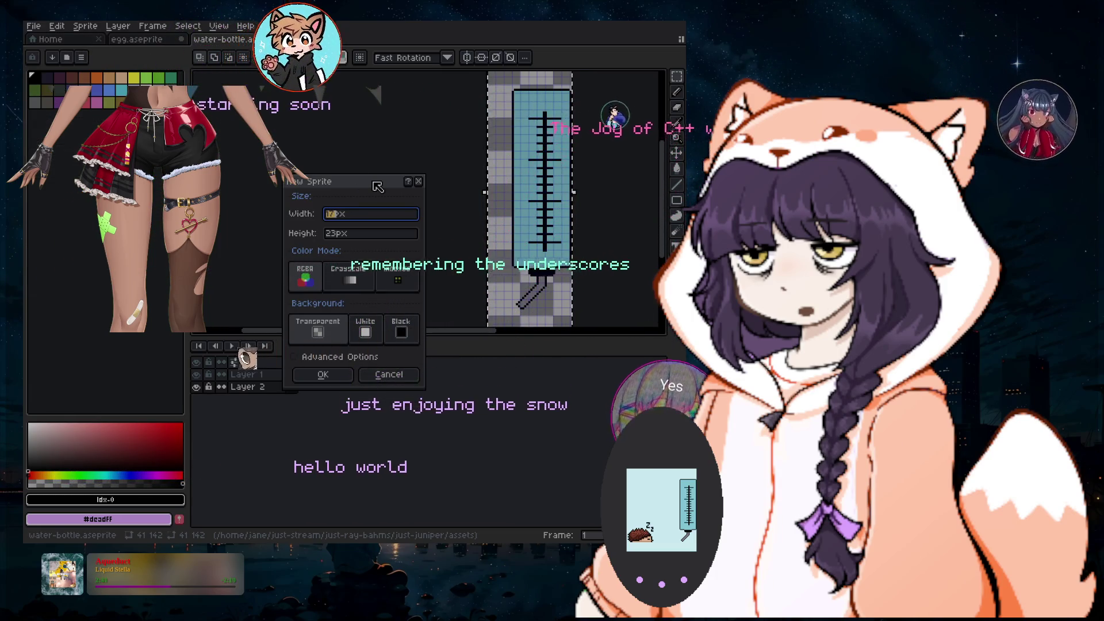
key(Tab)
text(64)
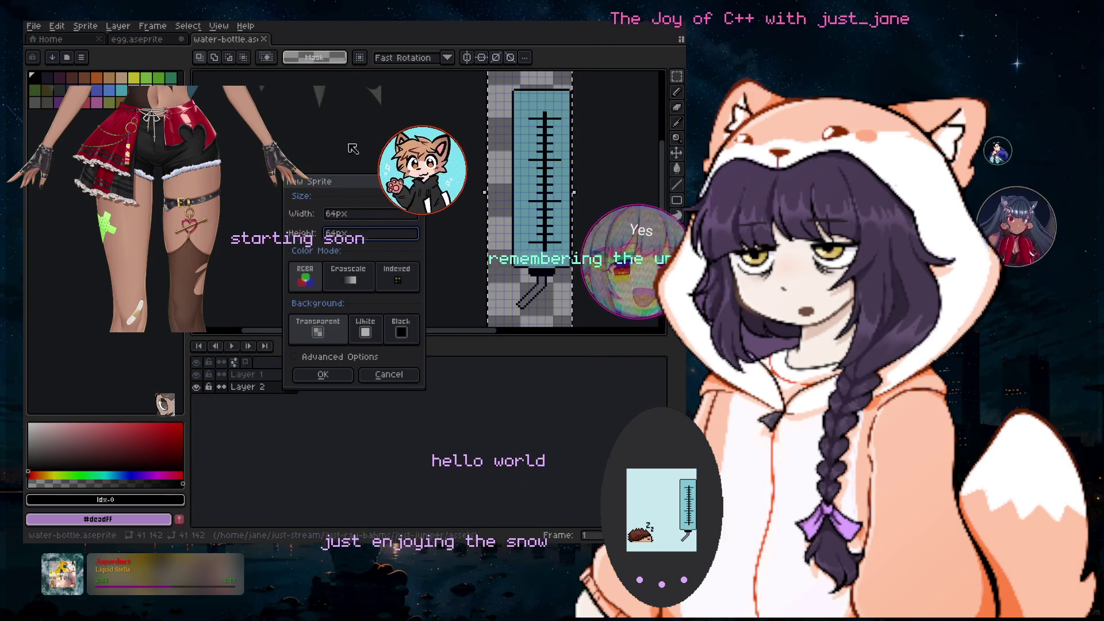
key(Return)
scroll(572, 282, up, 4)
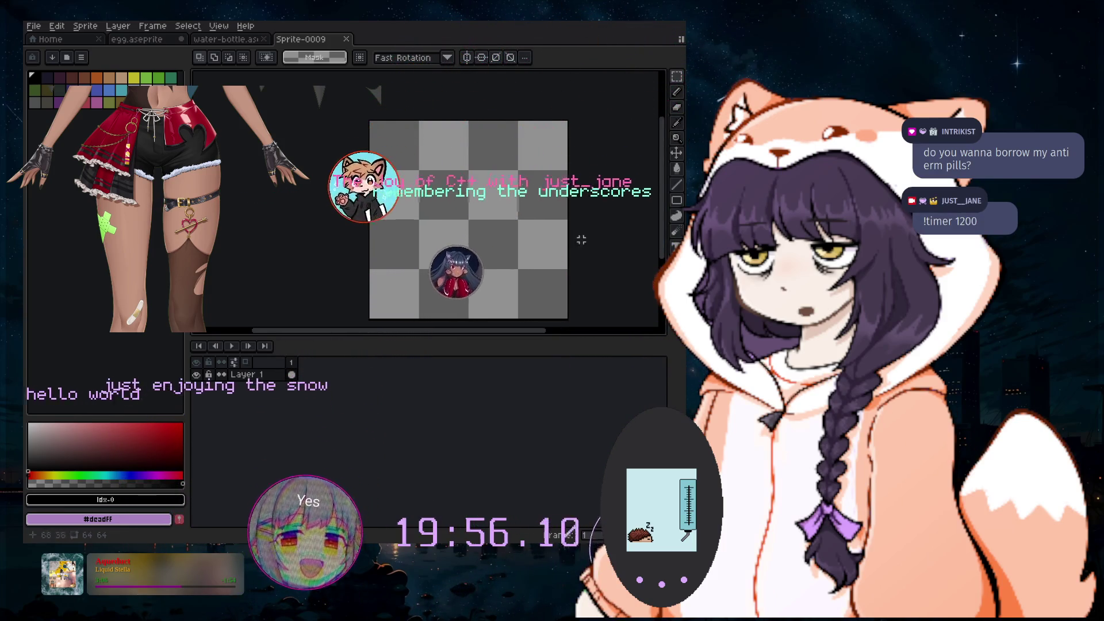
Pick the Pencil with brown and a 22px brush, and paint the top of the thigh
click(677, 92)
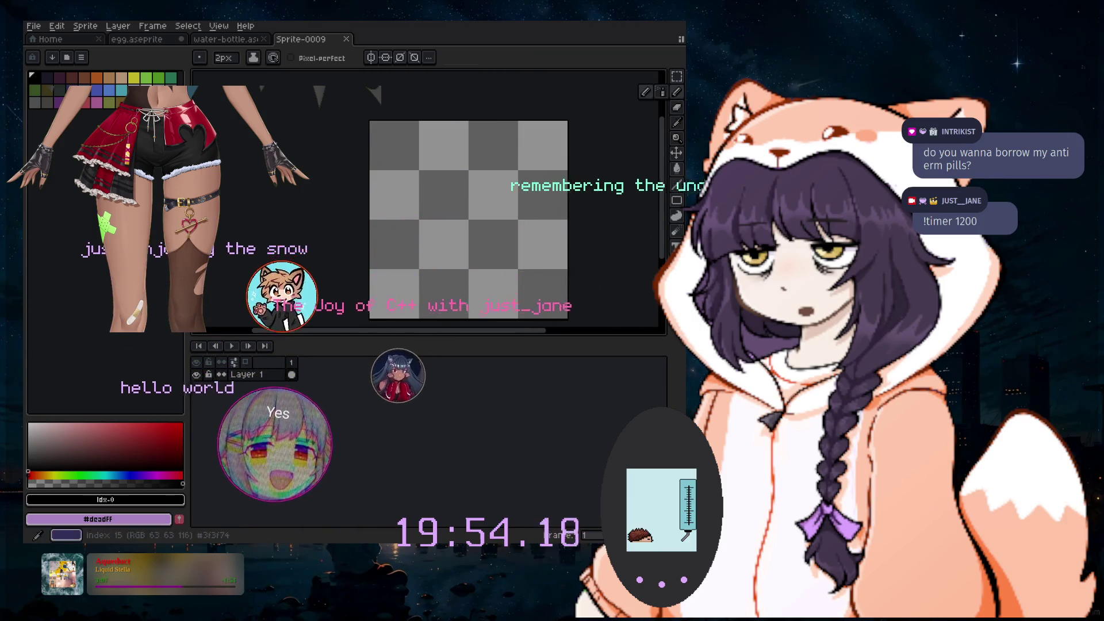
click(86, 78)
key(plus)
key(plus)
key(plus)
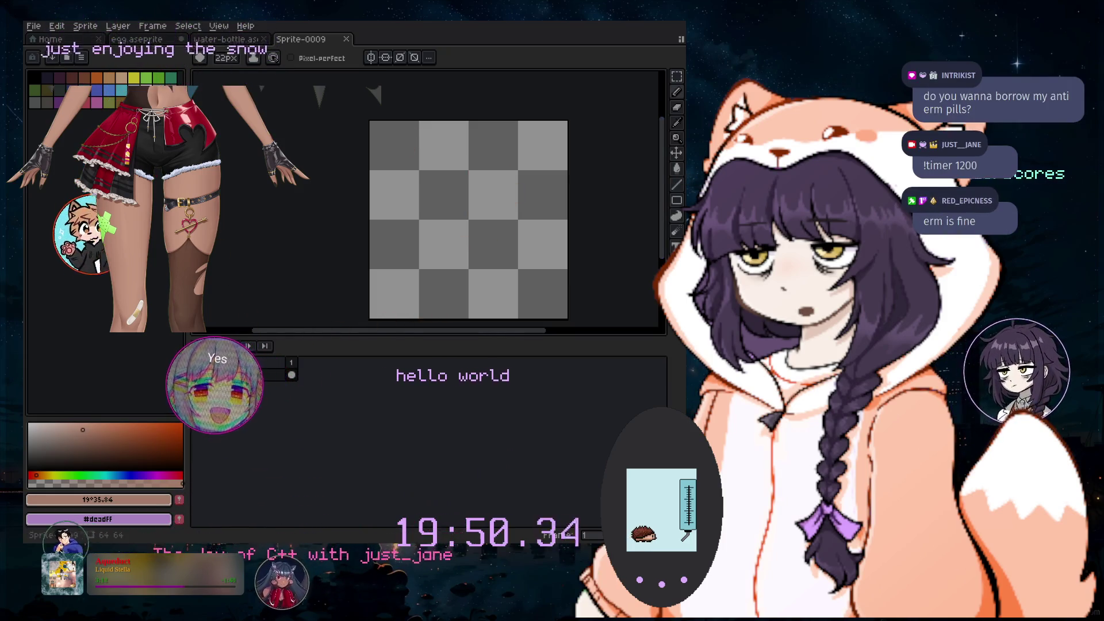
key(plus)
key(plus)
key(plus)
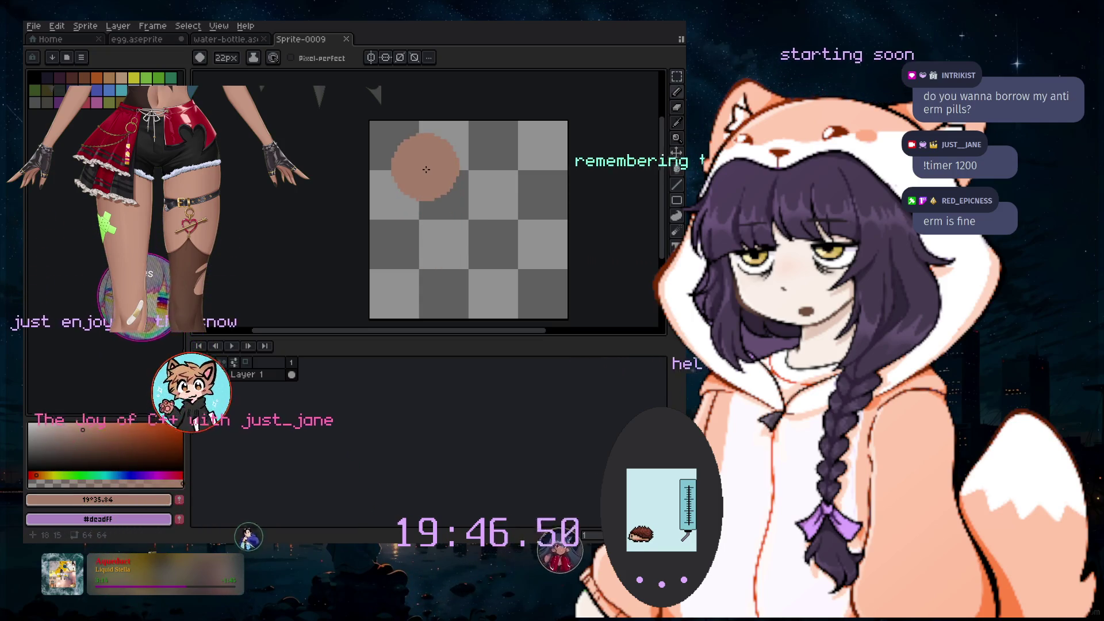
click(426, 170)
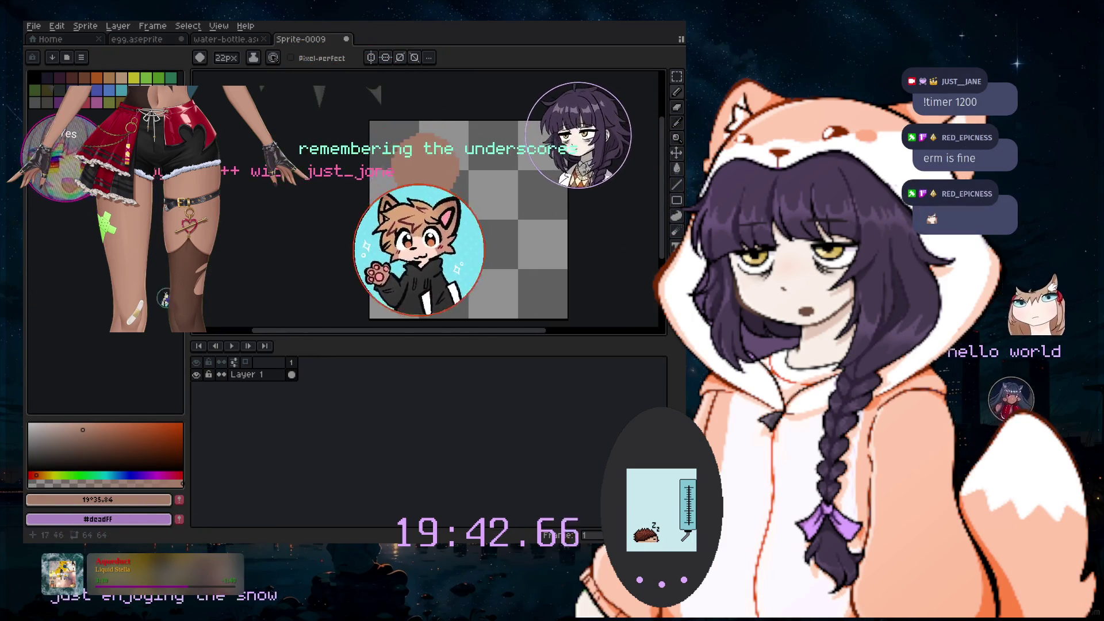
drag(426, 170, 439, 190)
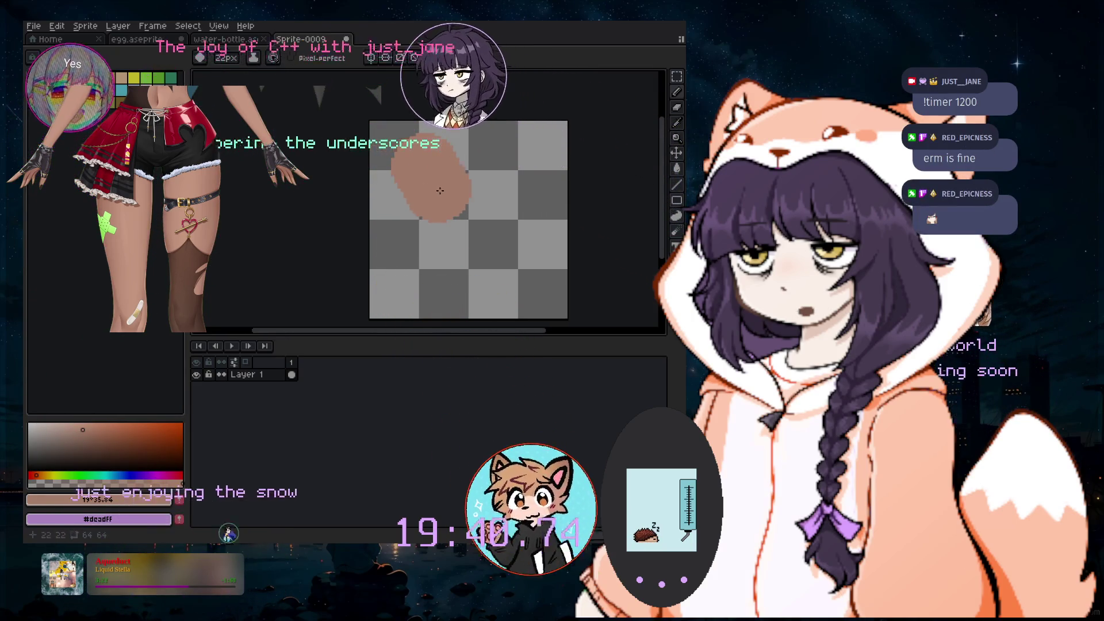
With a 21px brush, extend the thigh shape down to the sprite's bottom edge
key(minus)
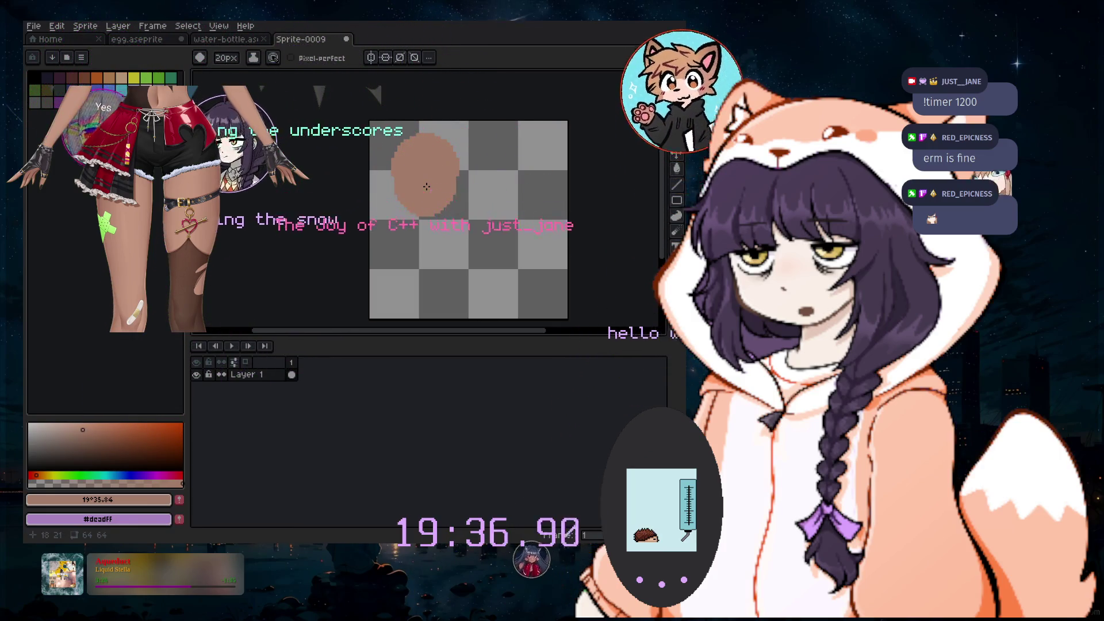
drag(426, 187, 423, 215)
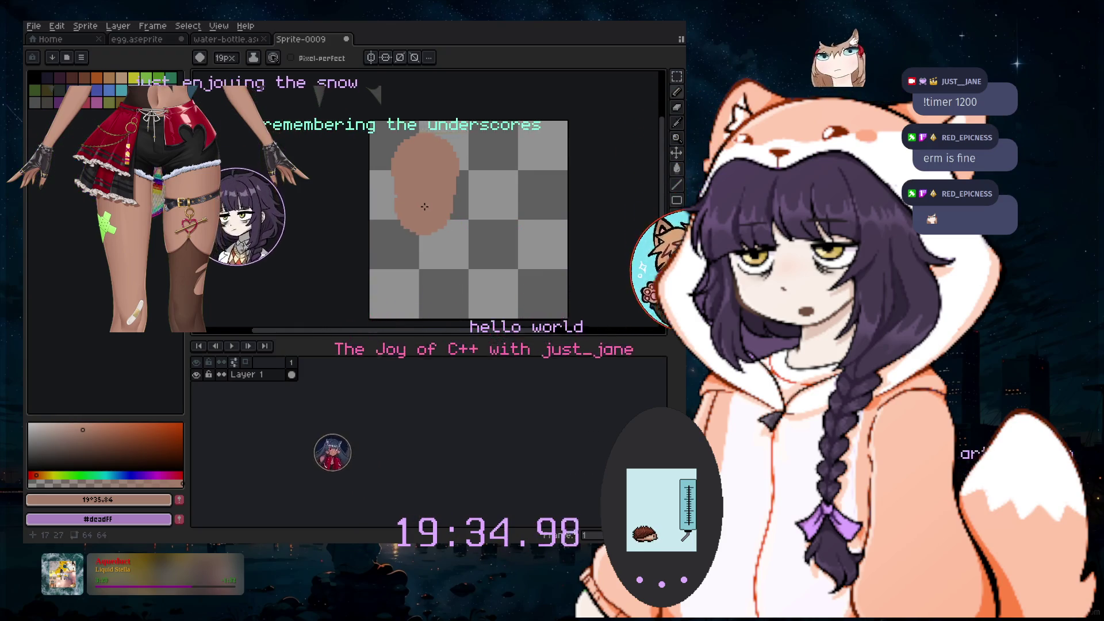
key(ctrl+z)
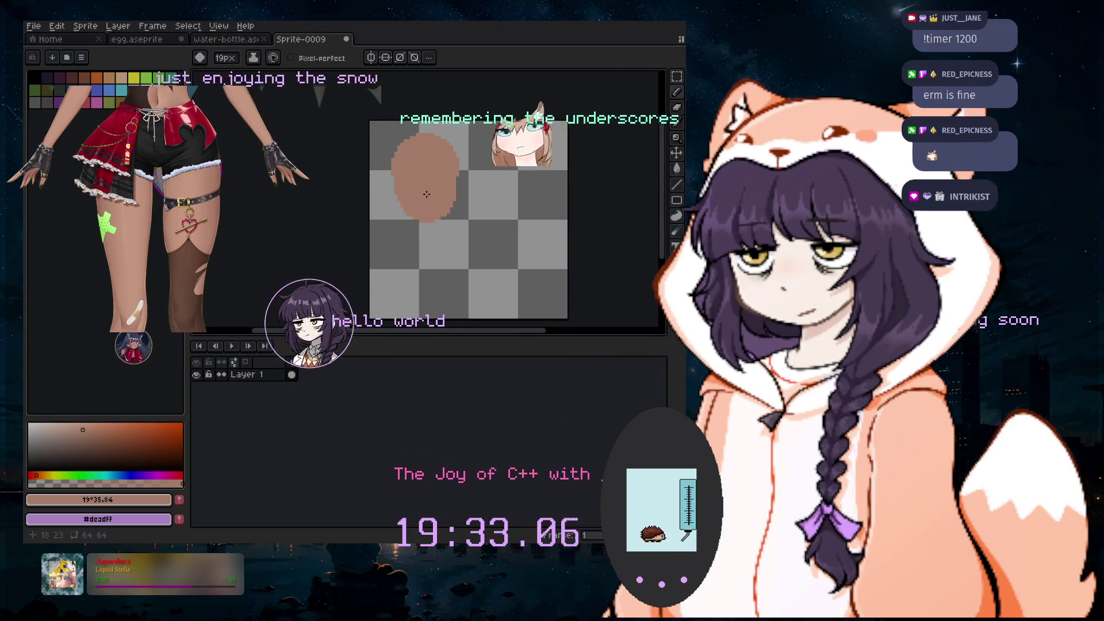
drag(426, 208, 428, 221)
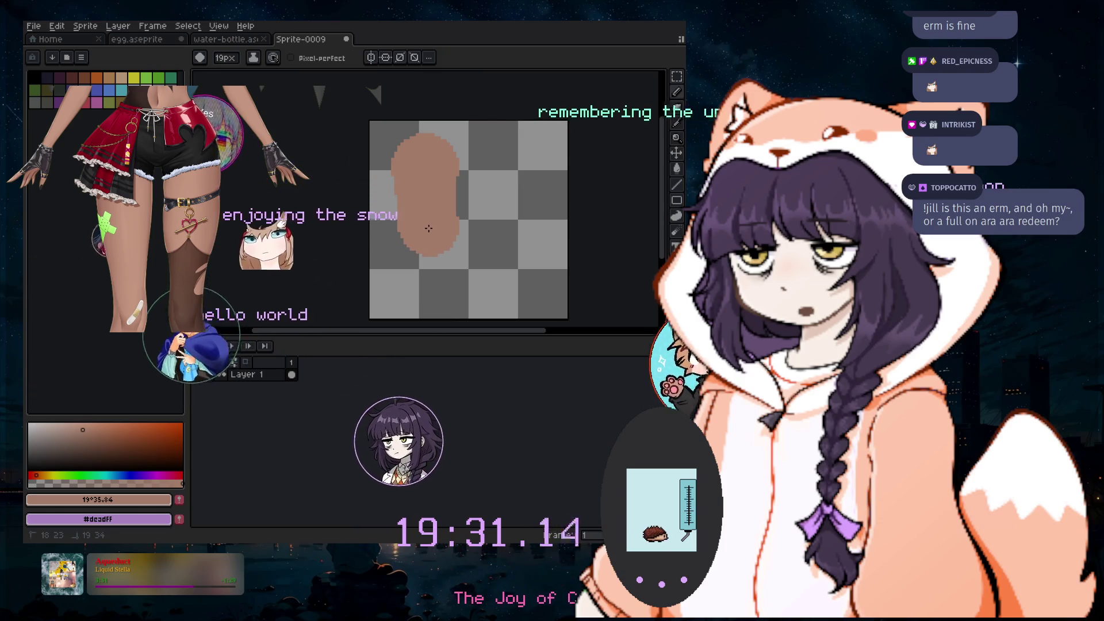
drag(422, 261, 427, 313)
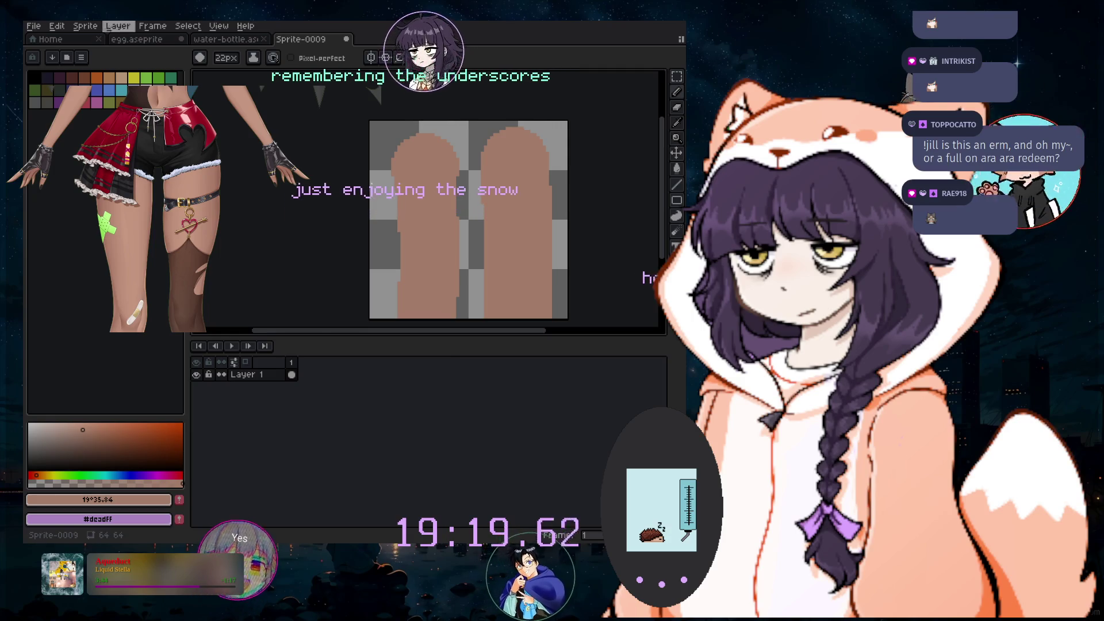
click(118, 26)
Add Layer 2 via Layer > New > New Layer and pick white as the colour
mouse_move(129, 90)
click(253, 90)
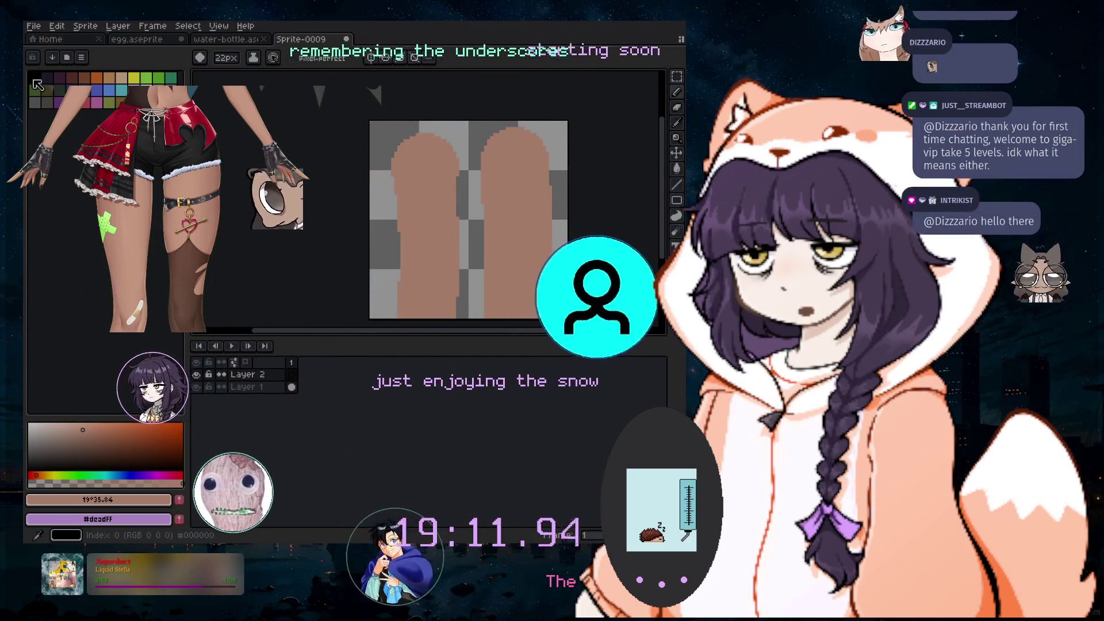
click(147, 91)
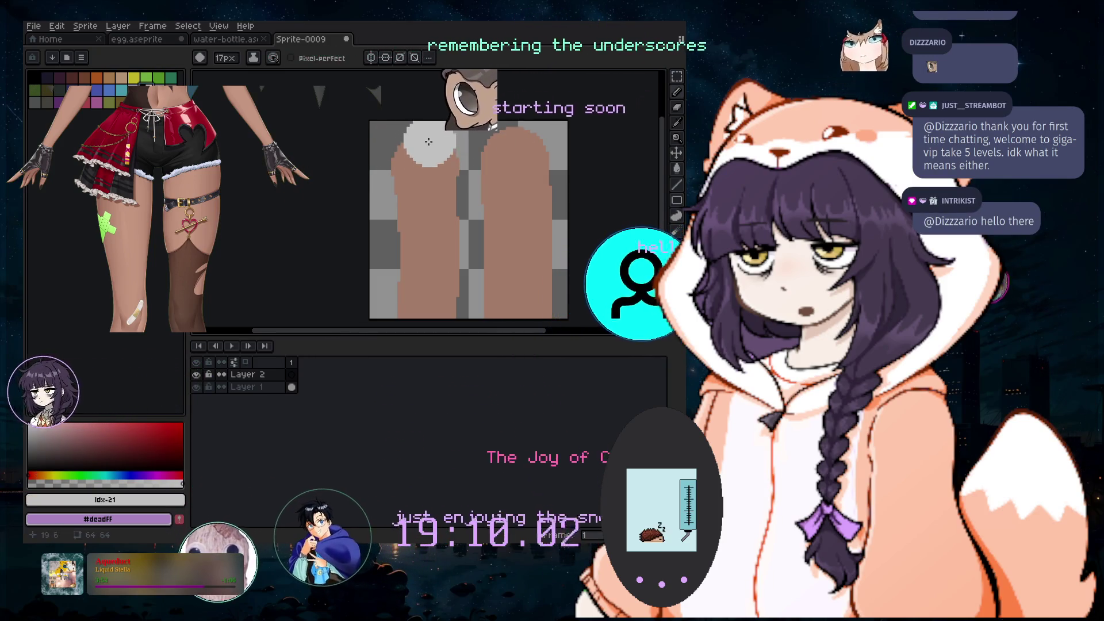
Shrink the Pencil brush to 3px and zoom in on the thigh tops
key(minus)
key(minus)
key(minus)
key(minus)
key(minus)
key(minus)
scroll(426, 142, up, 2)
key(minus)
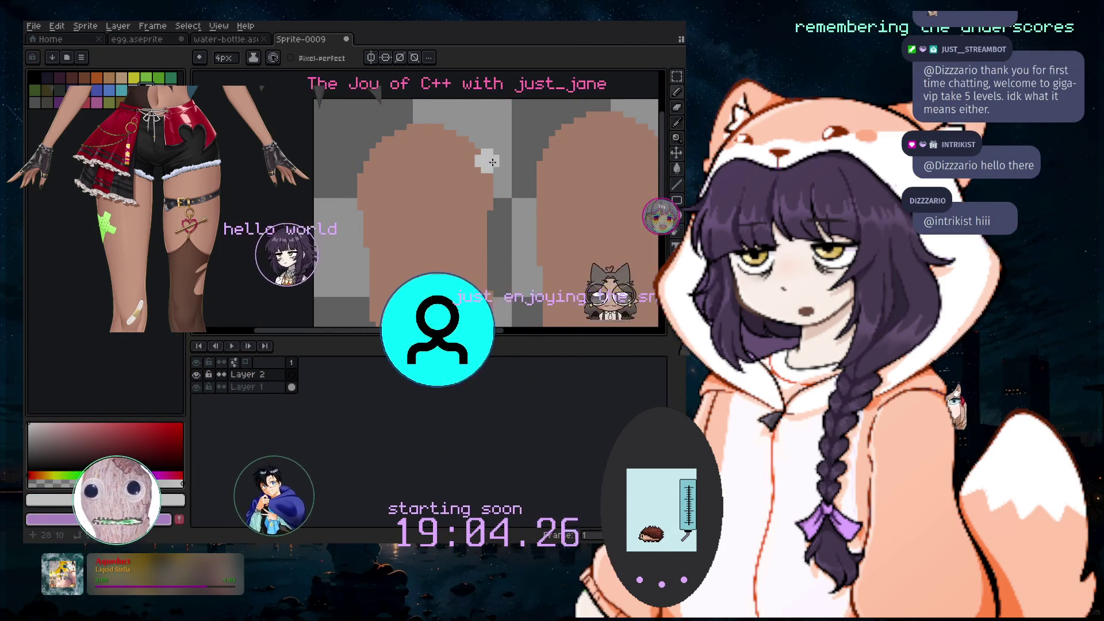
key(minus)
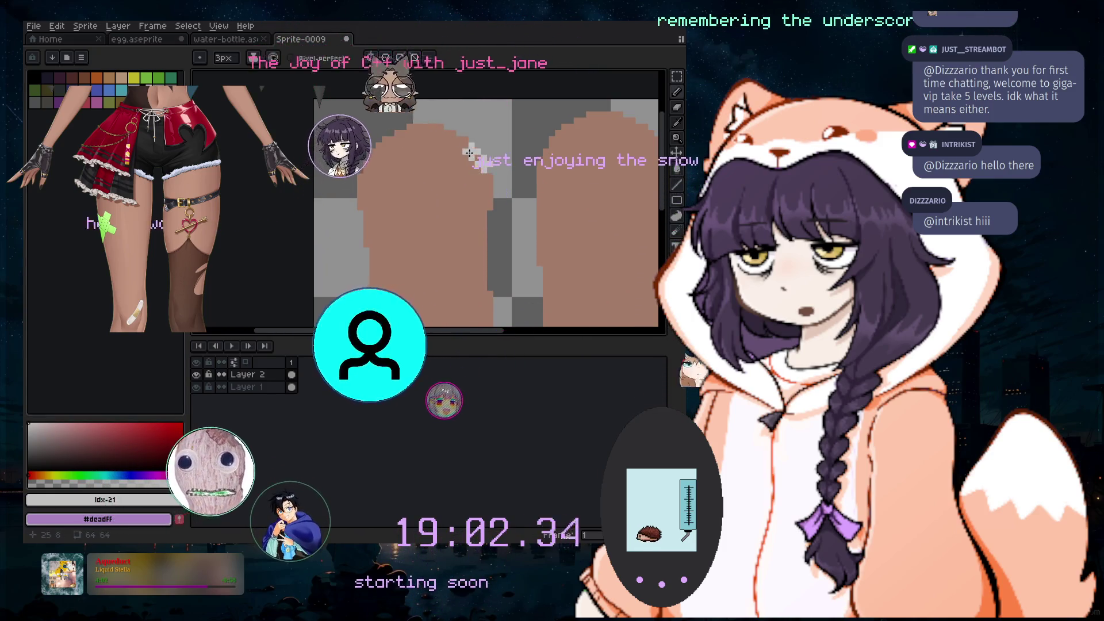
key(ctrl+z)
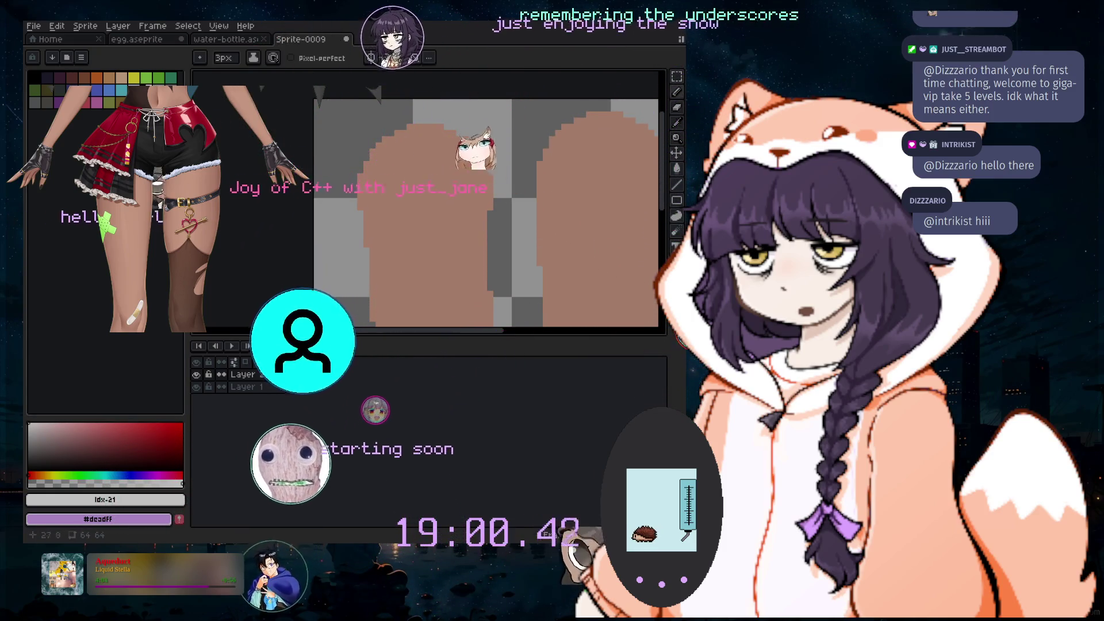
Draw light highlight strokes arching across the tops of the thighs
drag(489, 165, 465, 144)
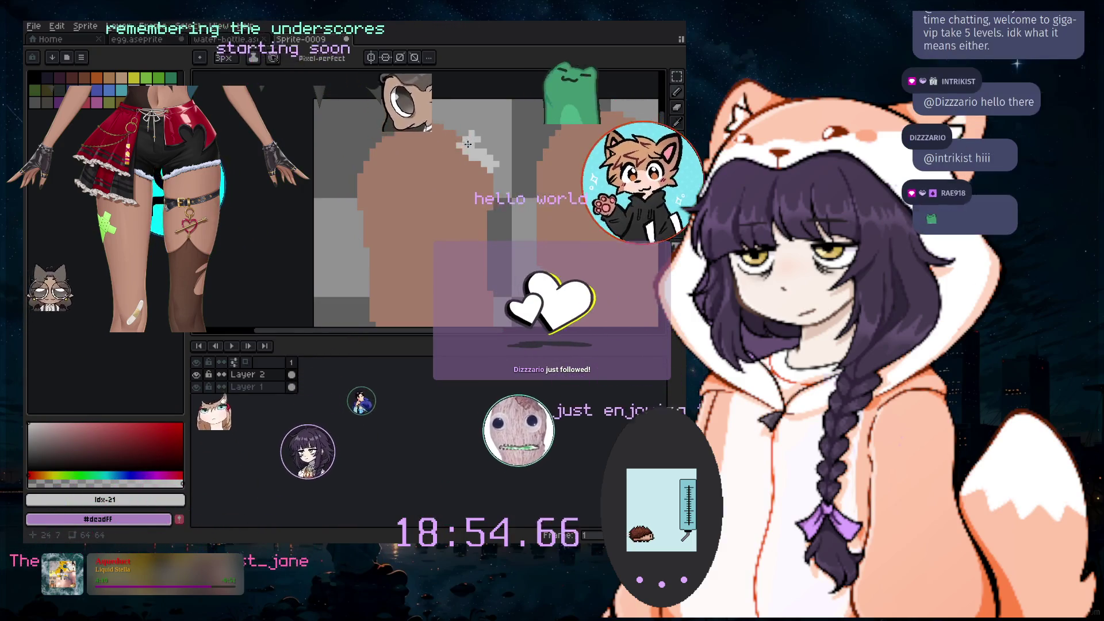
drag(473, 149, 411, 122)
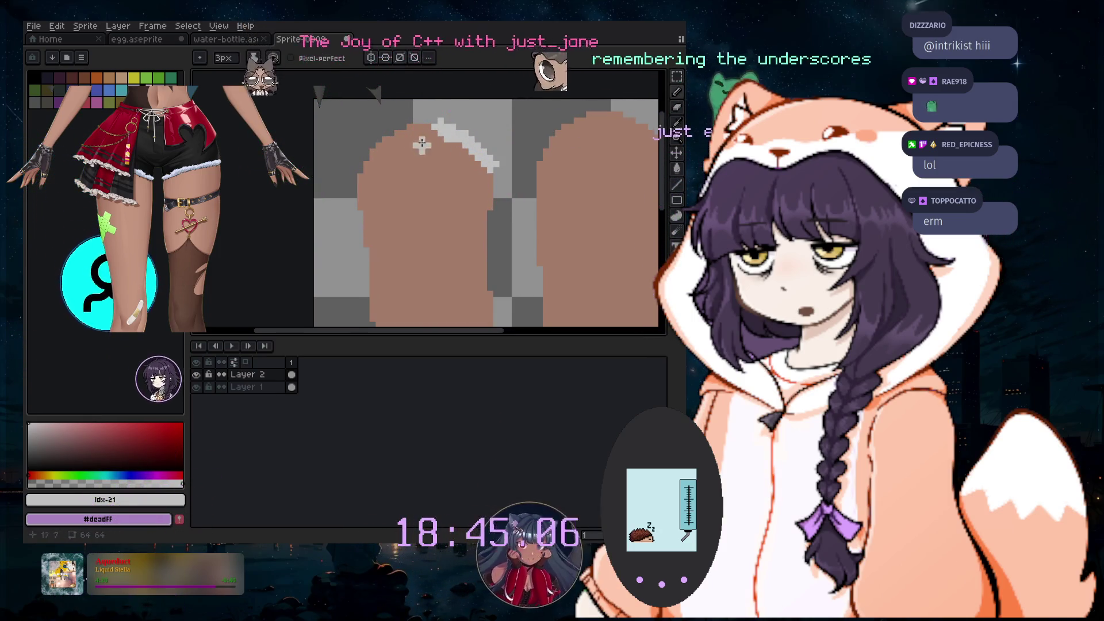
click(435, 121)
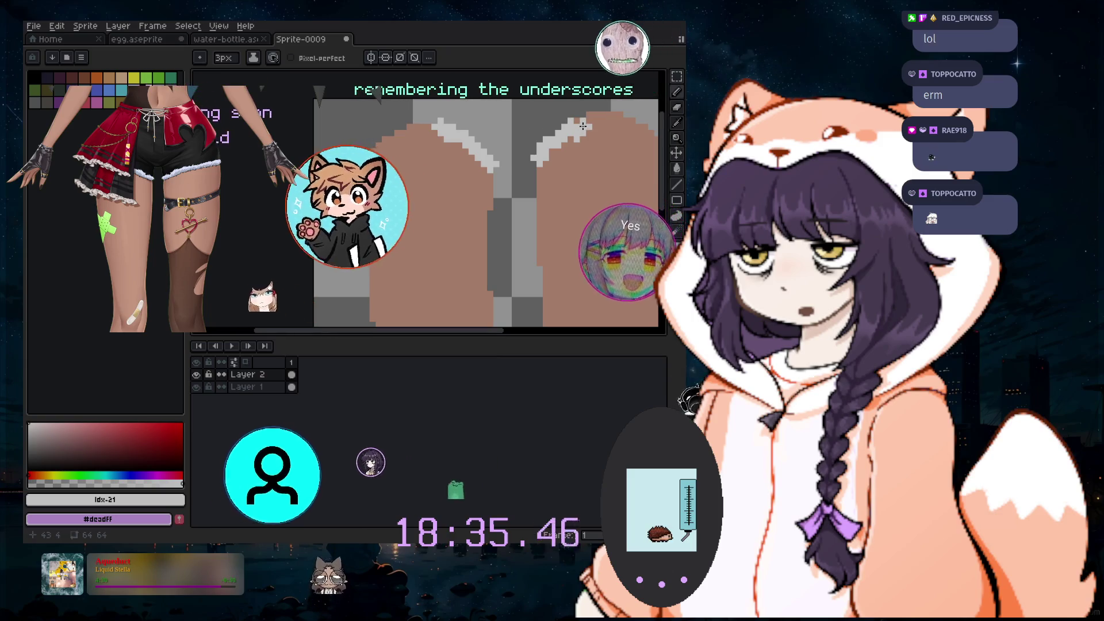
key(ctrl)
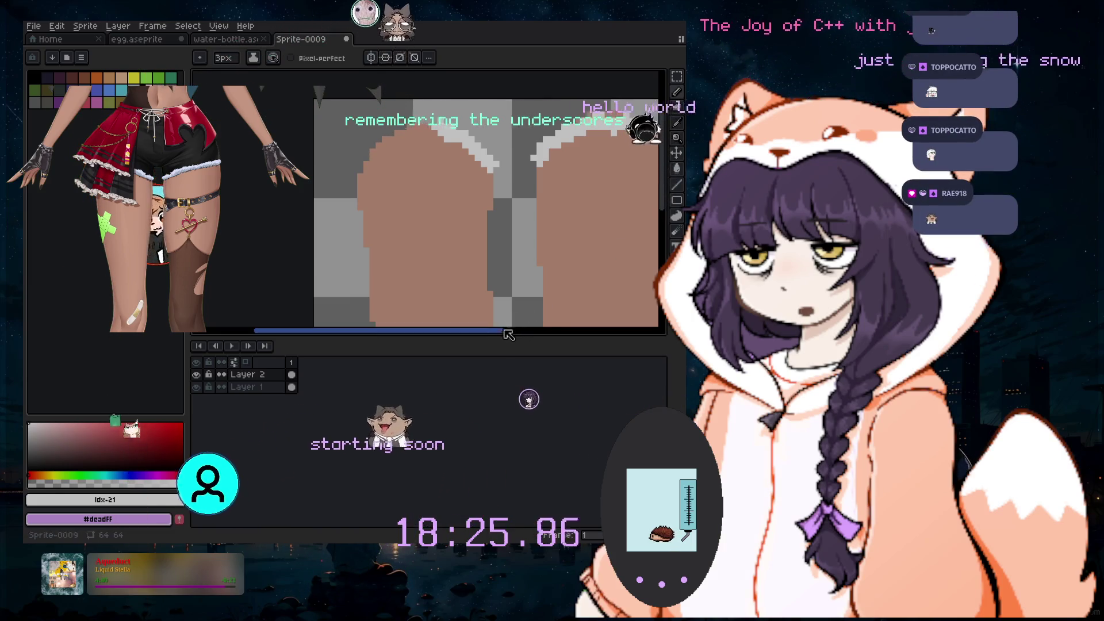
drag(509, 335, 545, 335)
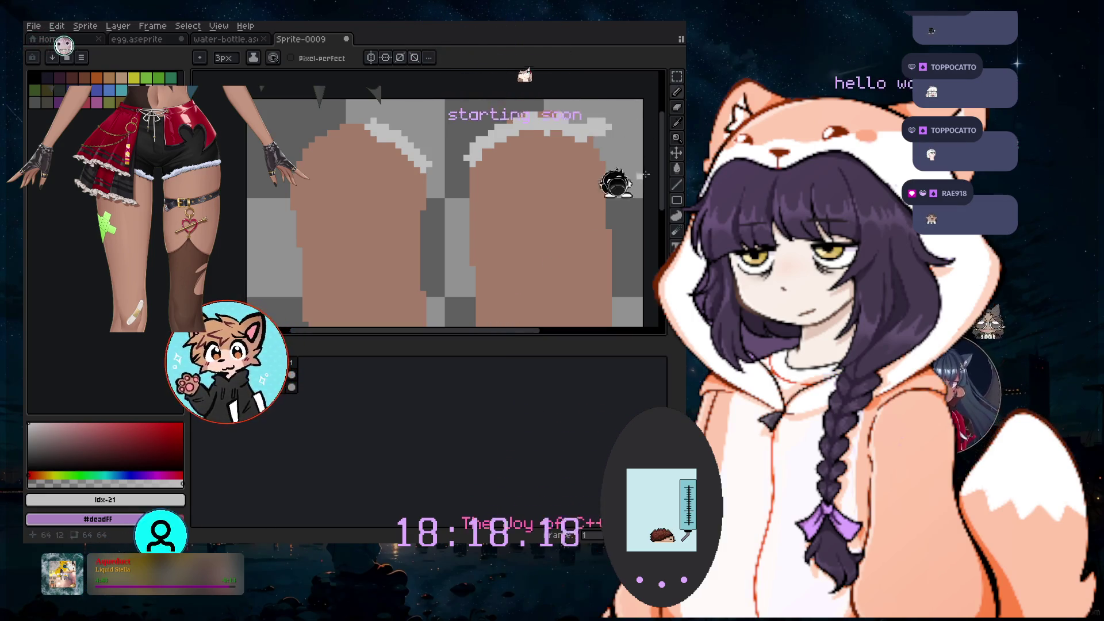
drag(667, 178, 656, 182)
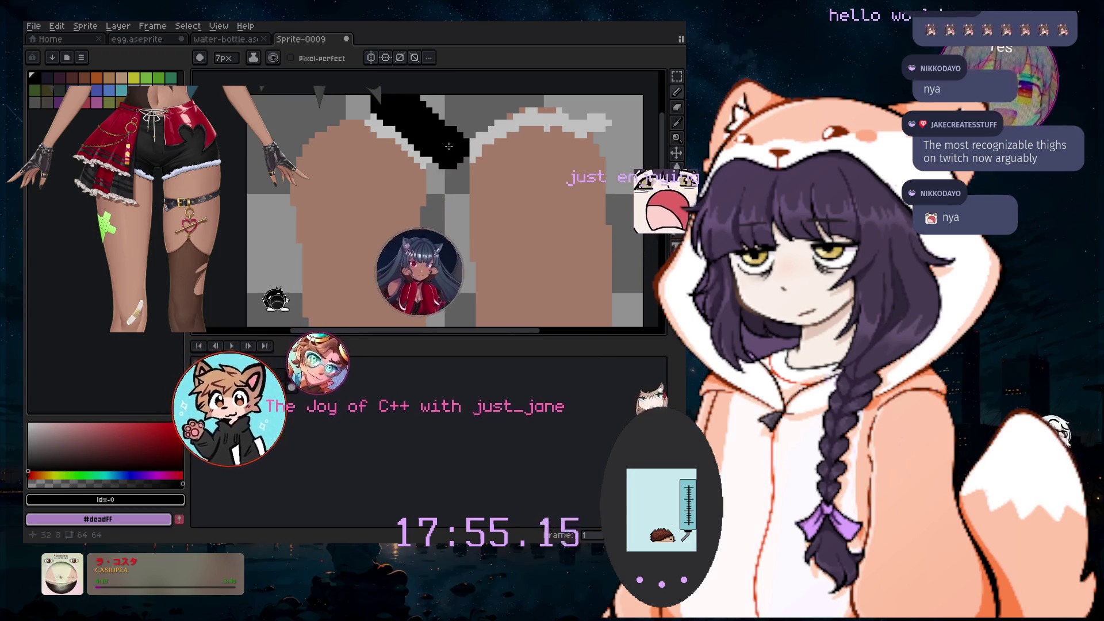
Paint the gap above and between the thighs black with an 8px brush
drag(429, 132, 438, 110)
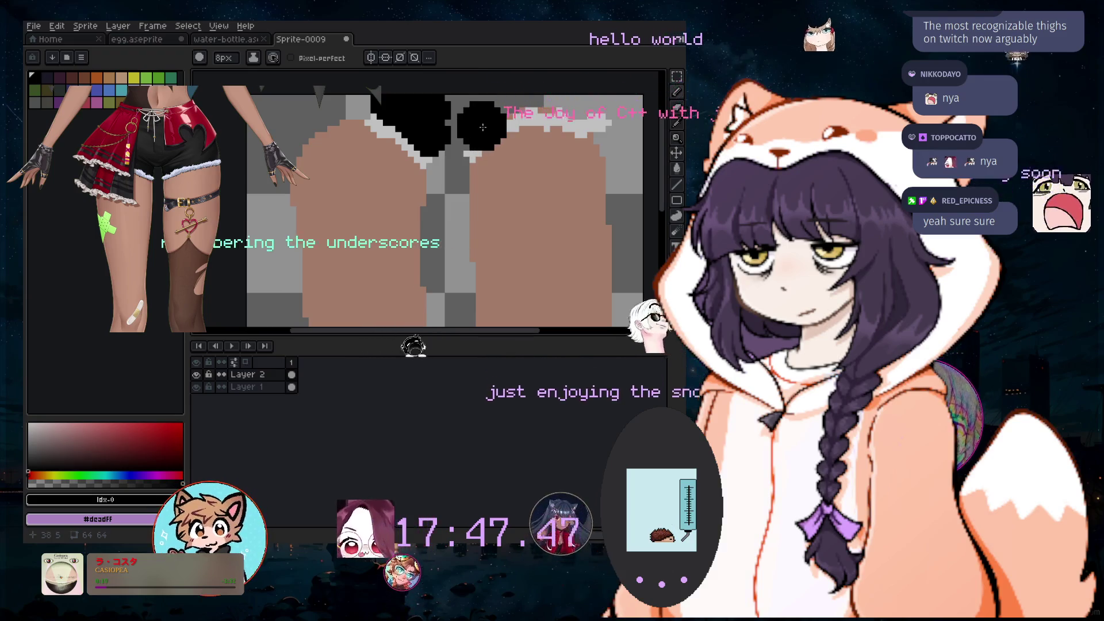
key(plus)
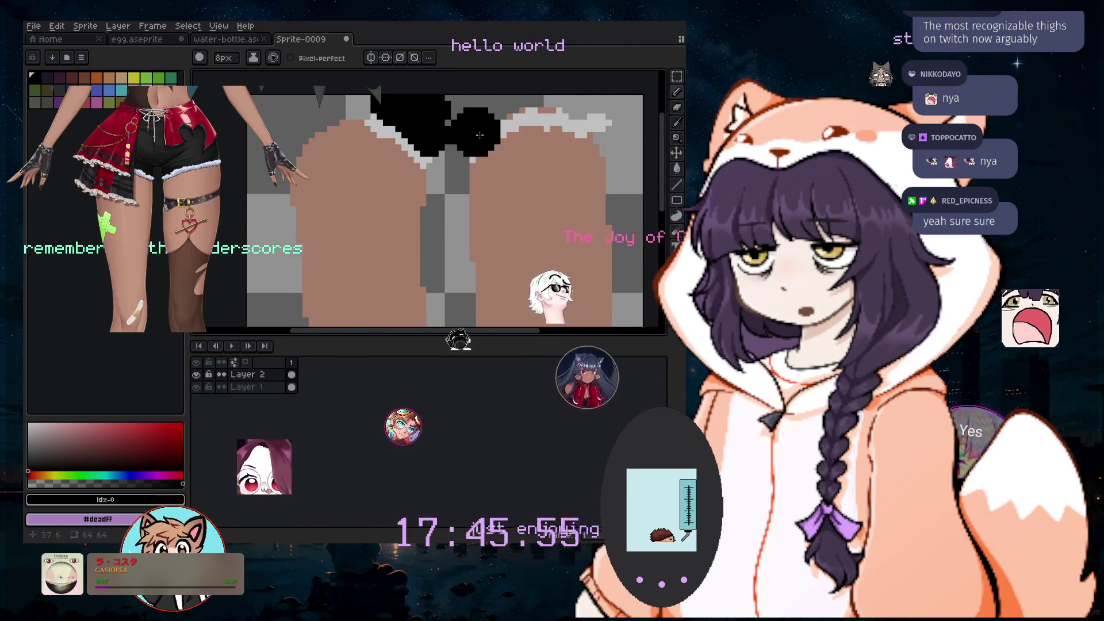
mouse_move(489, 142)
mouse_down()
mouse_move(510, 103)
mouse_move(542, 123)
mouse_move(402, 141)
mouse_up()
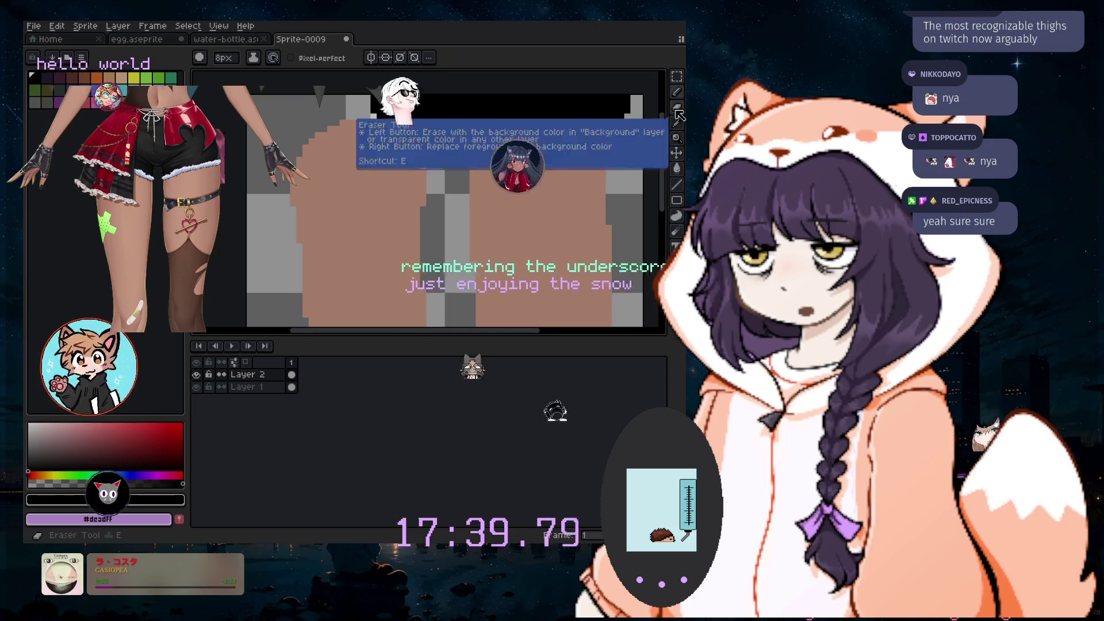
key(i)
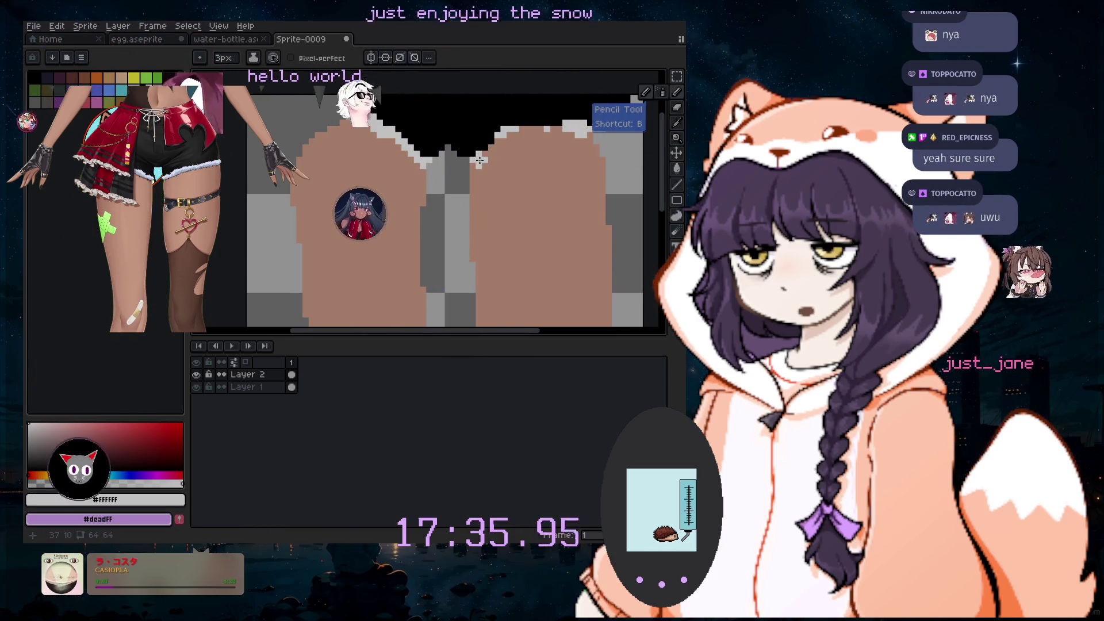
key(plus)
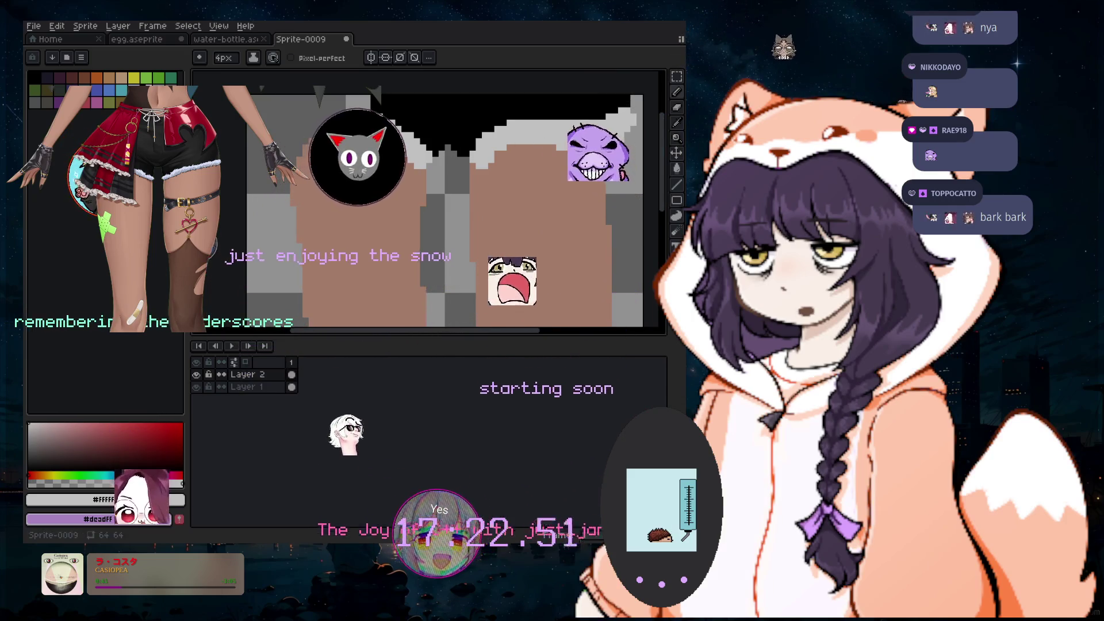
click(121, 26)
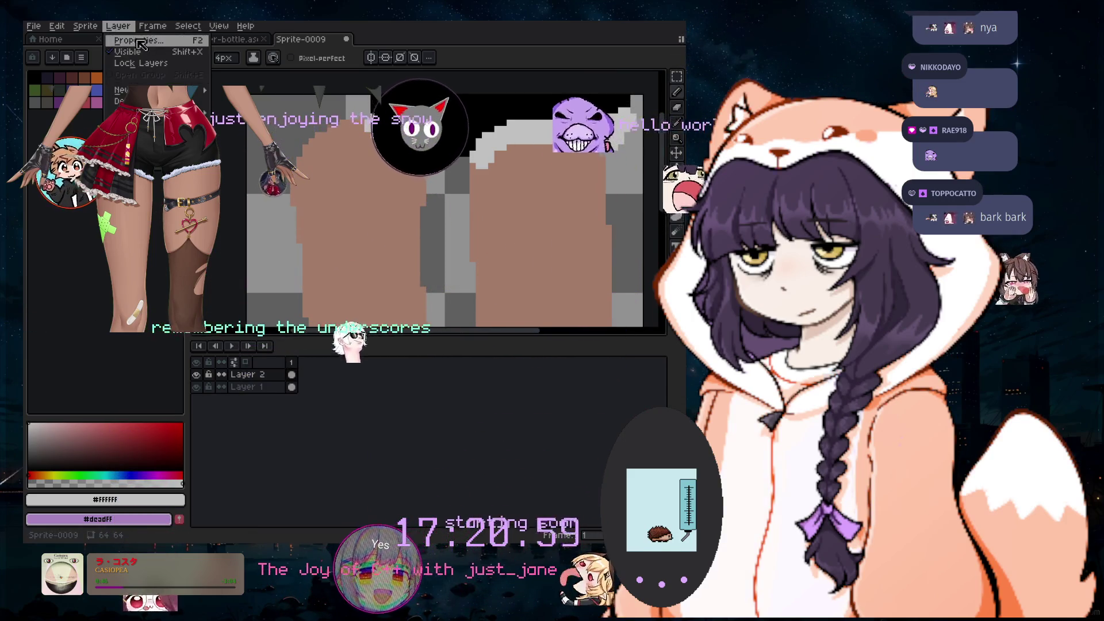
Group the layers into Group 1, add Layer 3, and pick dark red at 8px
click(299, 149)
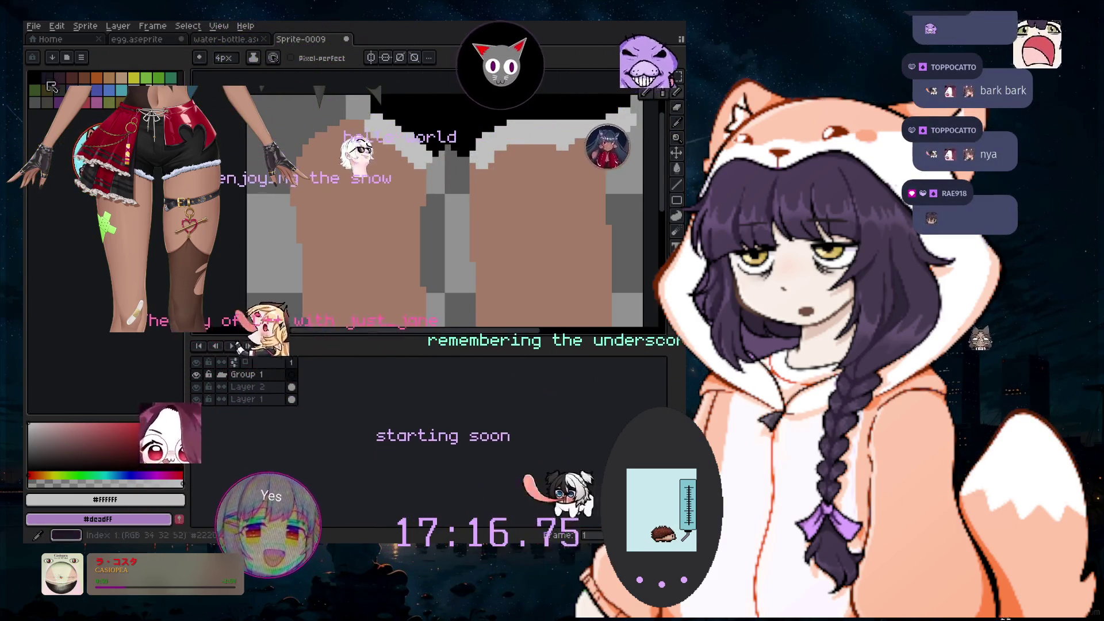
click(72, 102)
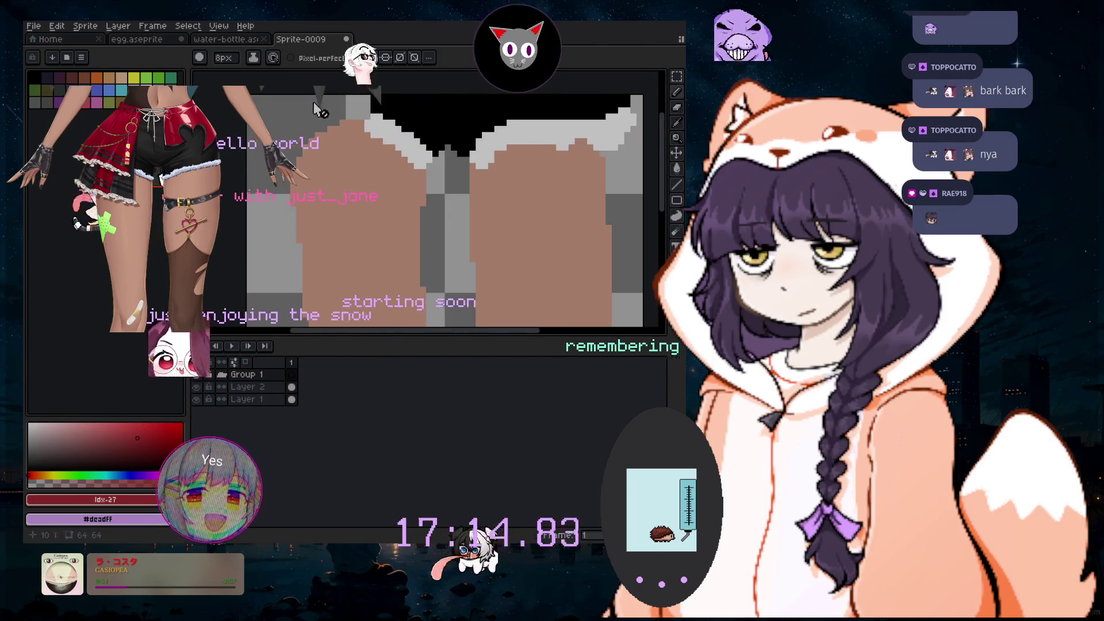
click(247, 375)
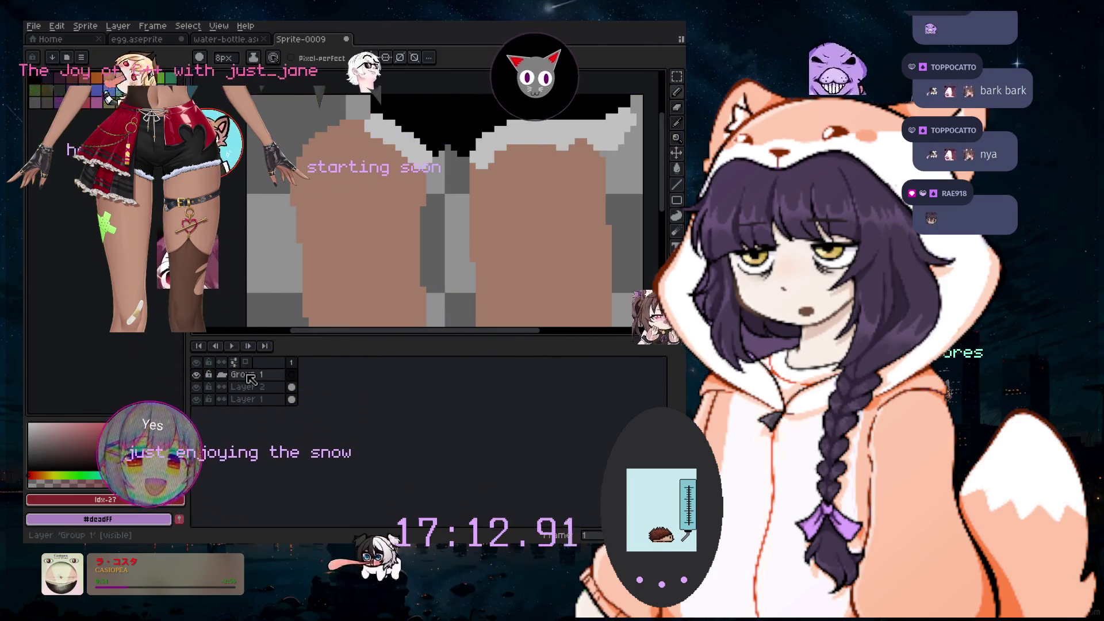
click(118, 26)
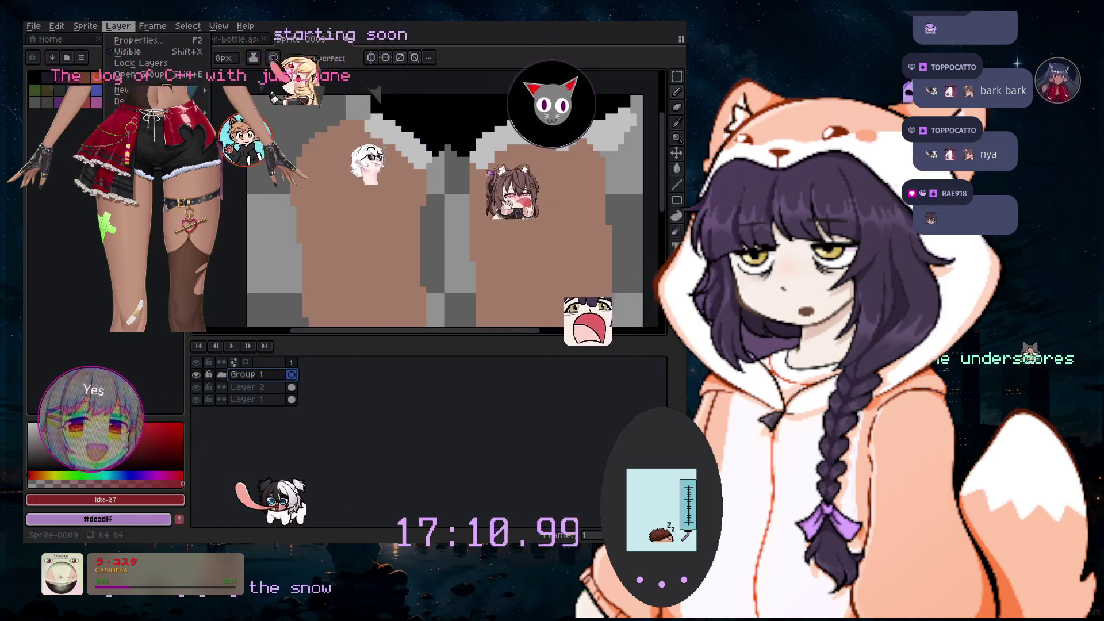
click(242, 90)
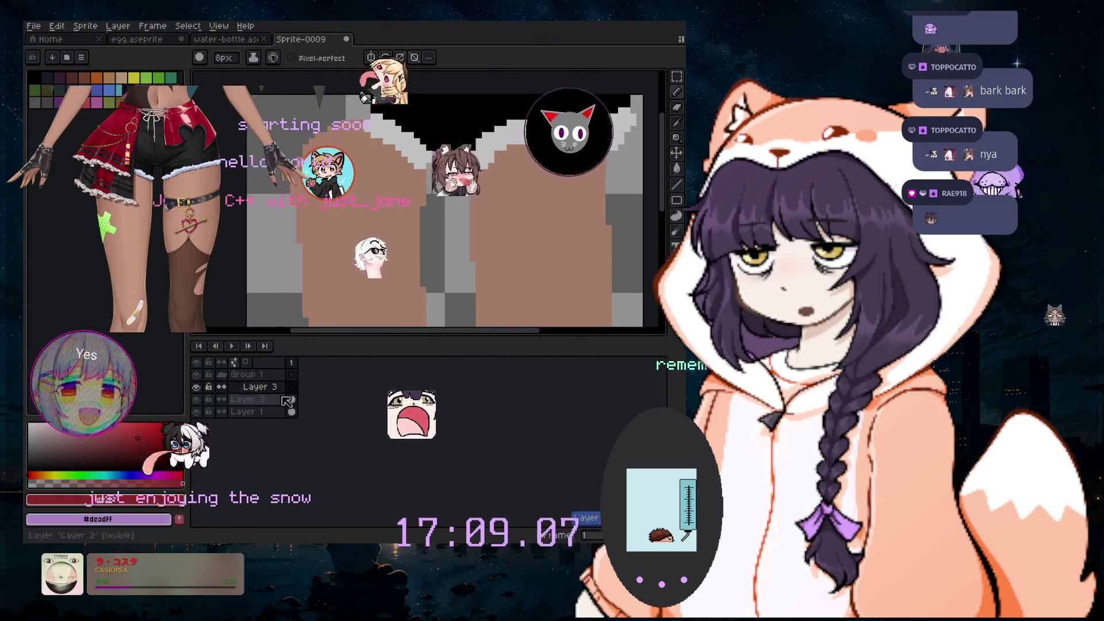
key(minus)
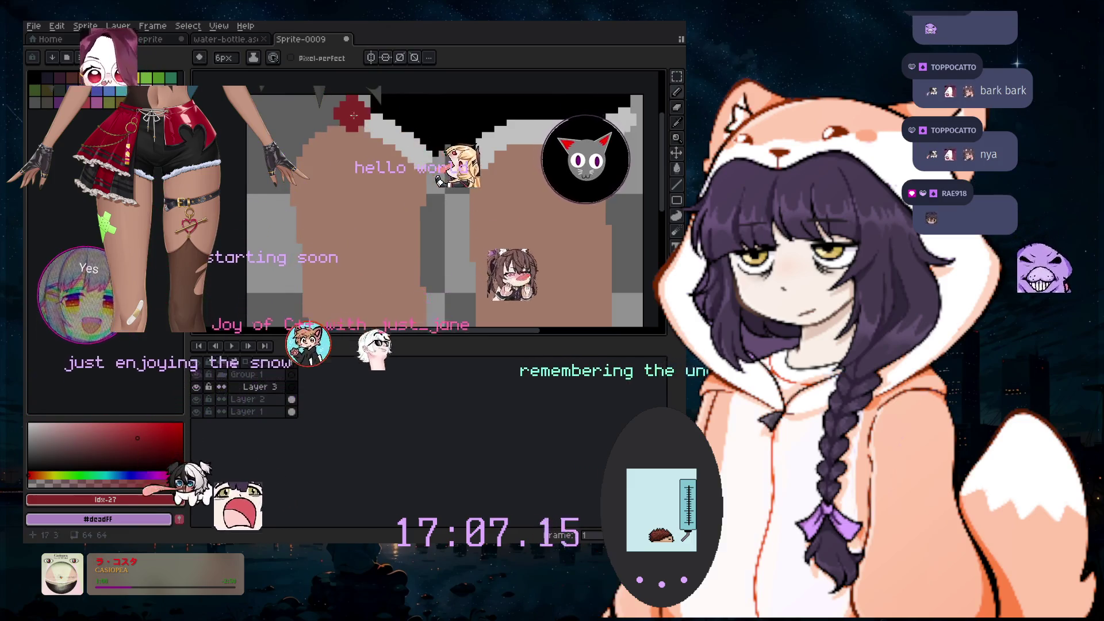
key(plus)
Paint a dark red stroke over the upper left thigh, then set the Pencil to 5px
mouse_move(350, 109)
mouse_down()
mouse_move(313, 168)
mouse_move(299, 230)
mouse_up()
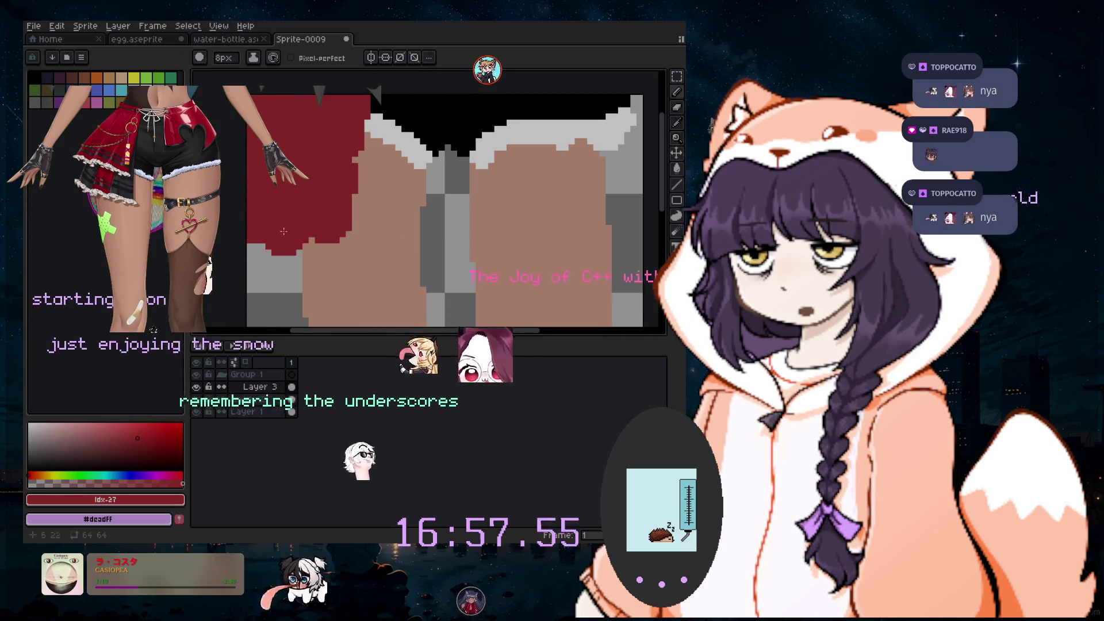
scroll(489, 198, down, 2)
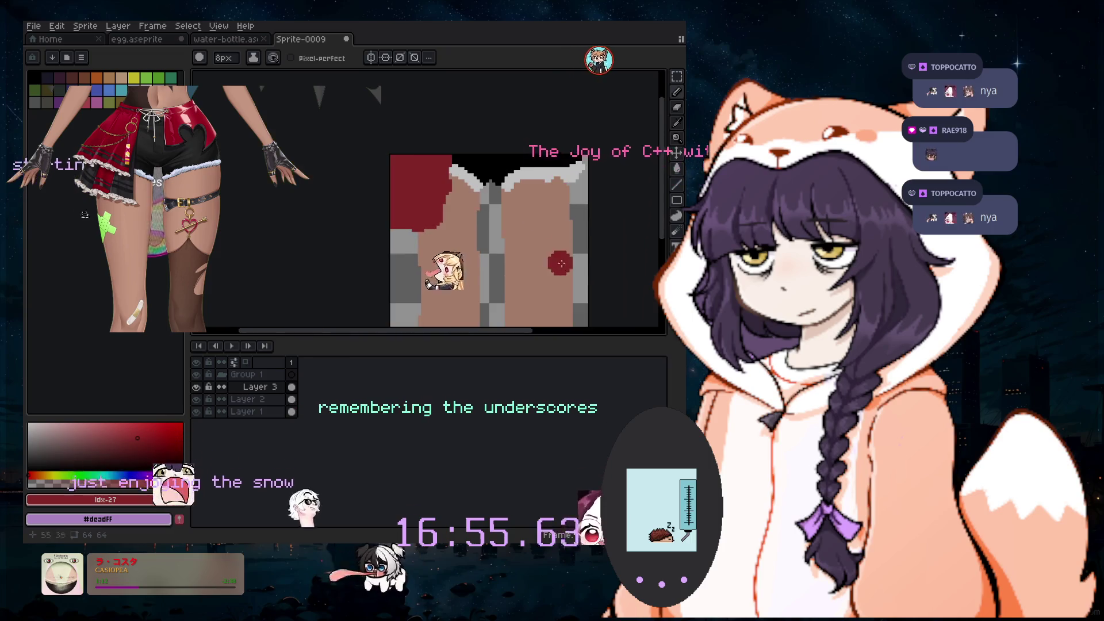
scroll(620, 168, up, 1)
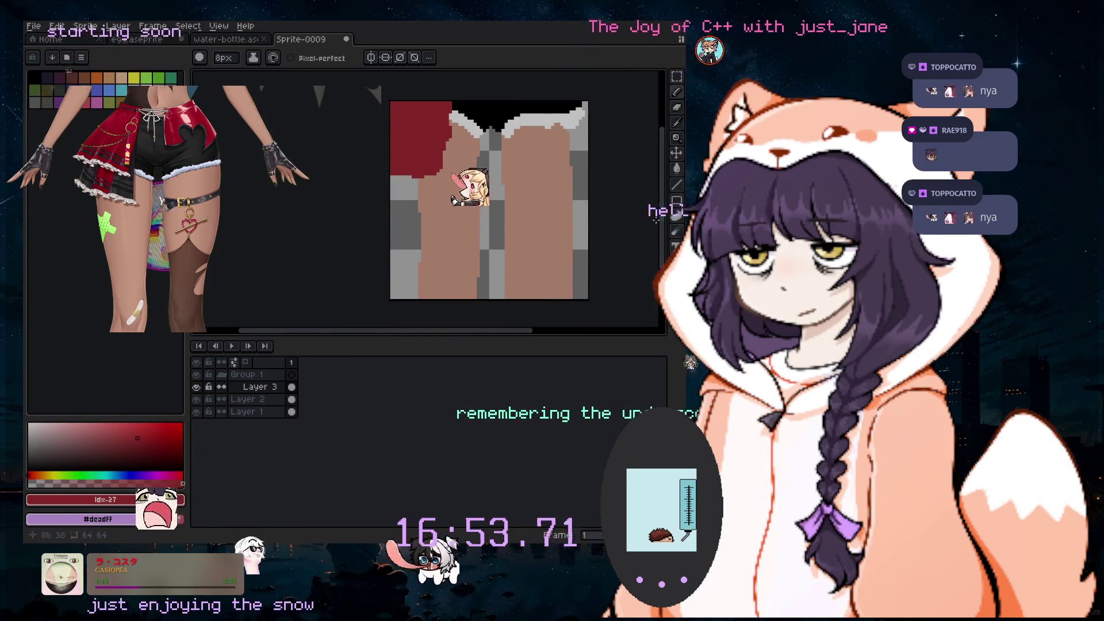
scroll(620, 168, up, 1)
key(b)
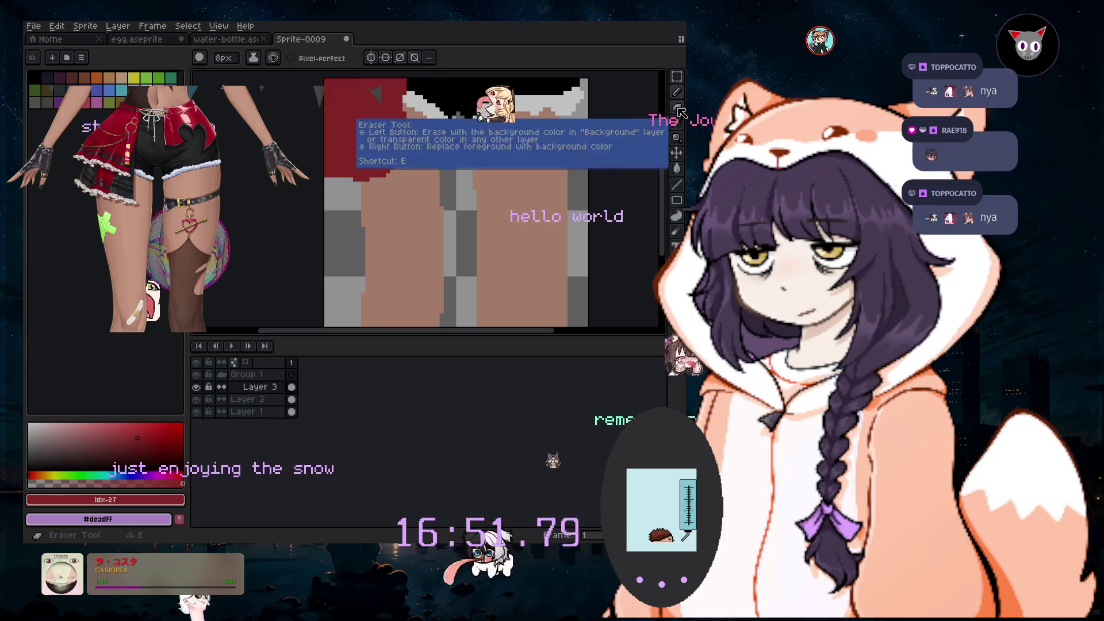
key(plus)
key(plus)
key(plus)
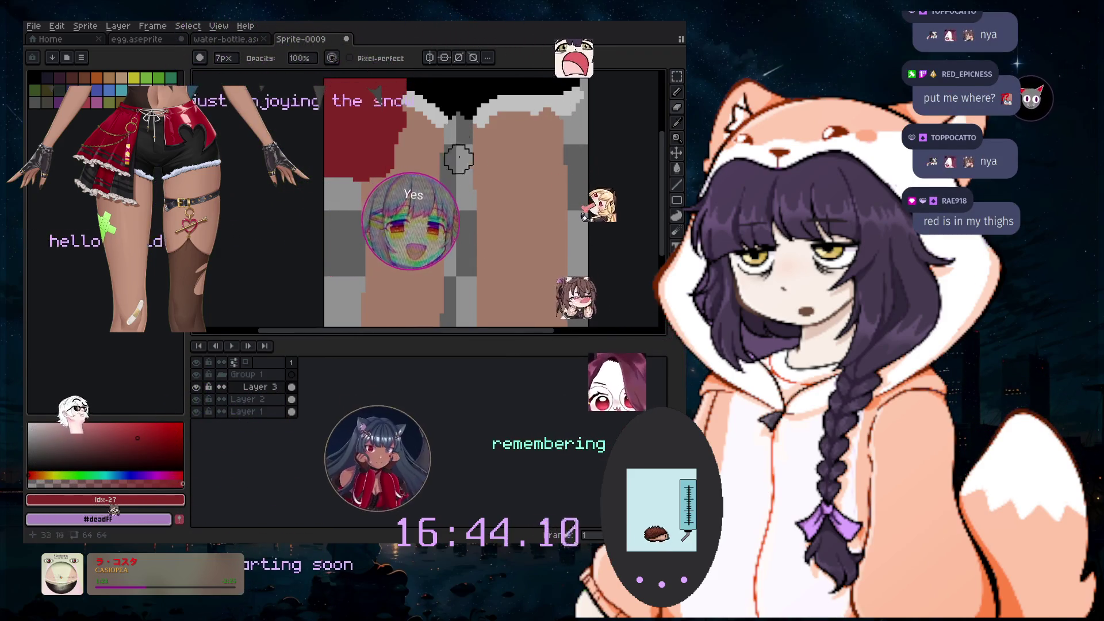
key(minus)
key(minus)
key(minus)
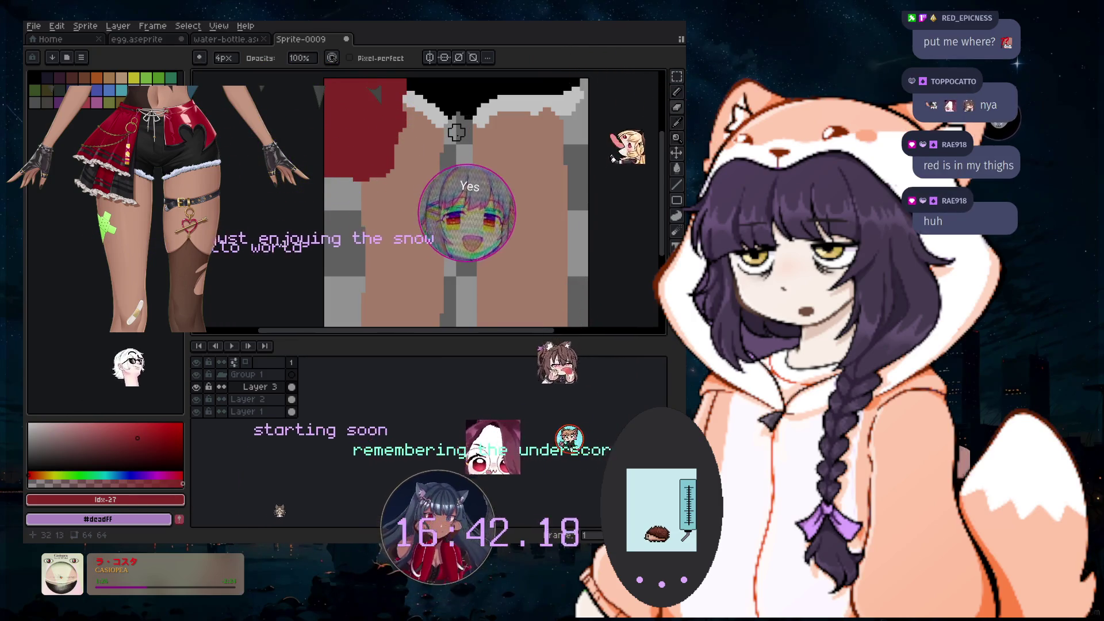
scroll(459, 134, up, 1)
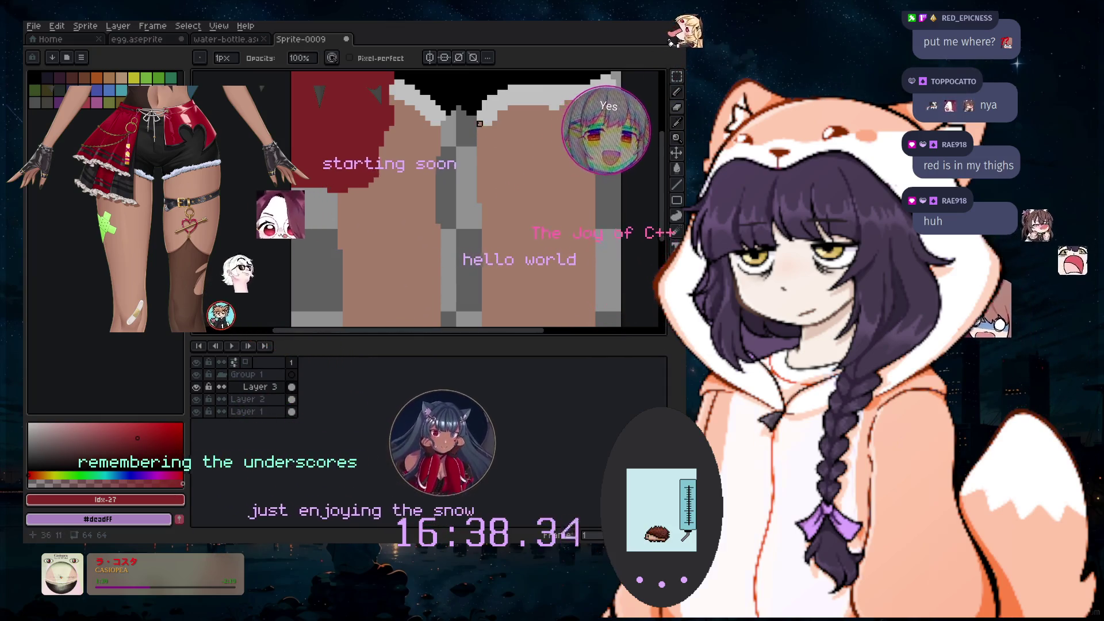
Make Layer 1 active and return to the Pencil tool at 8px
click(253, 412)
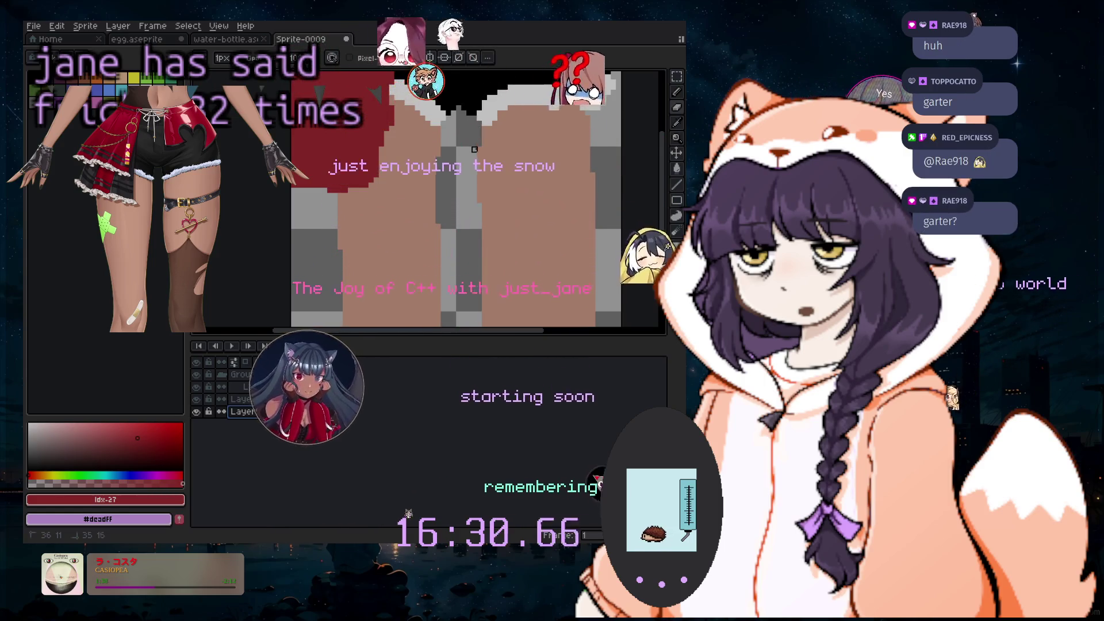
key(v)
key(b)
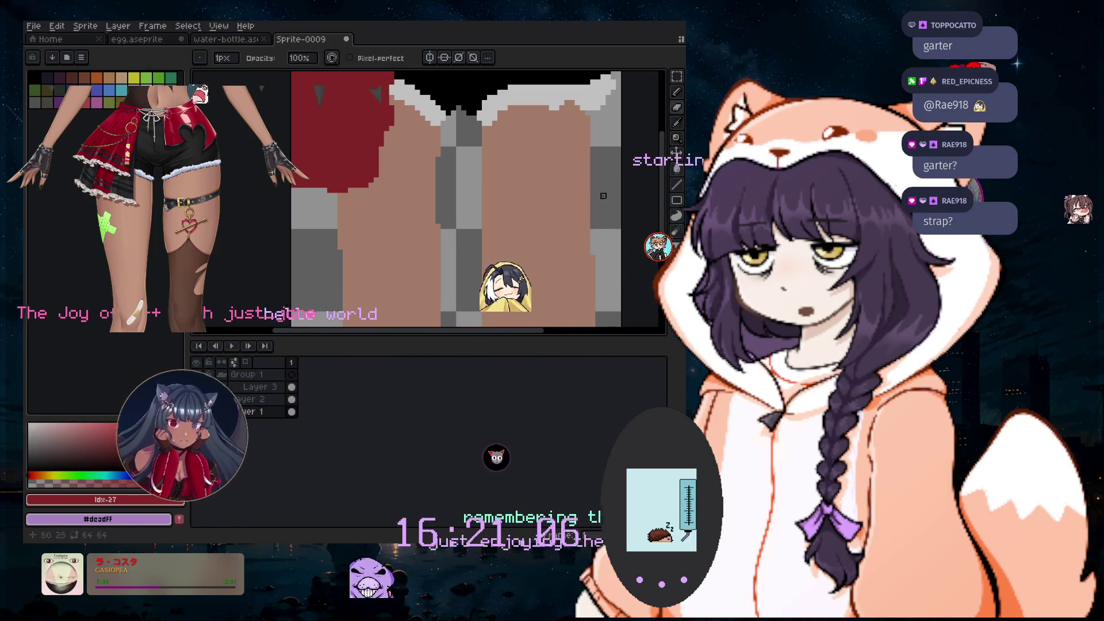
click(677, 92)
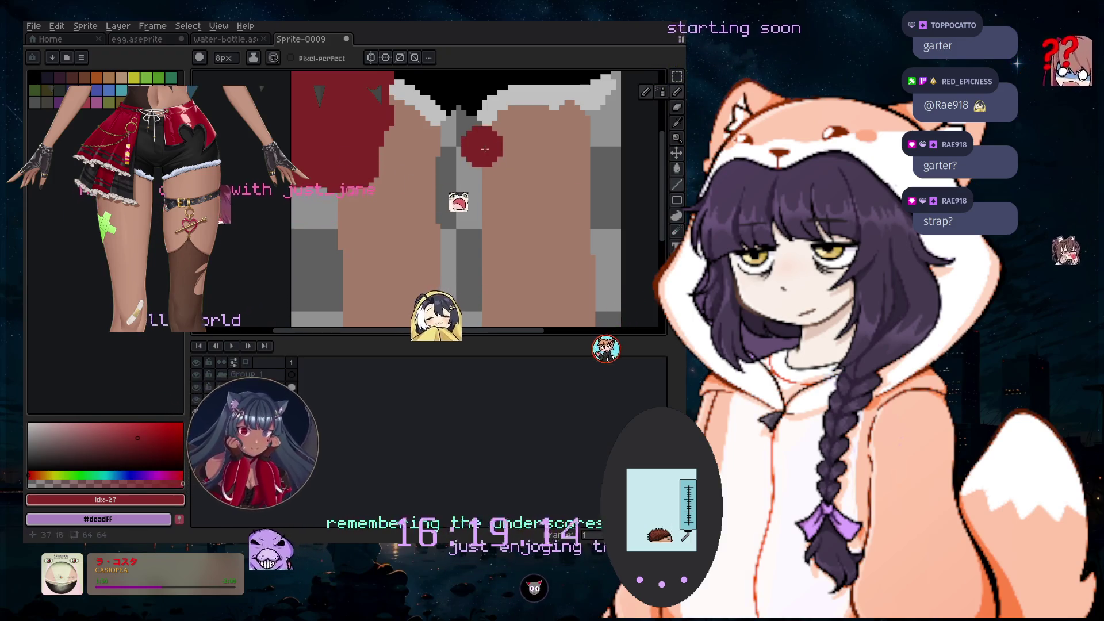
Pick black and move Layer 3 down between Layer 2 and Layer 1
click(33, 77)
click(291, 313)
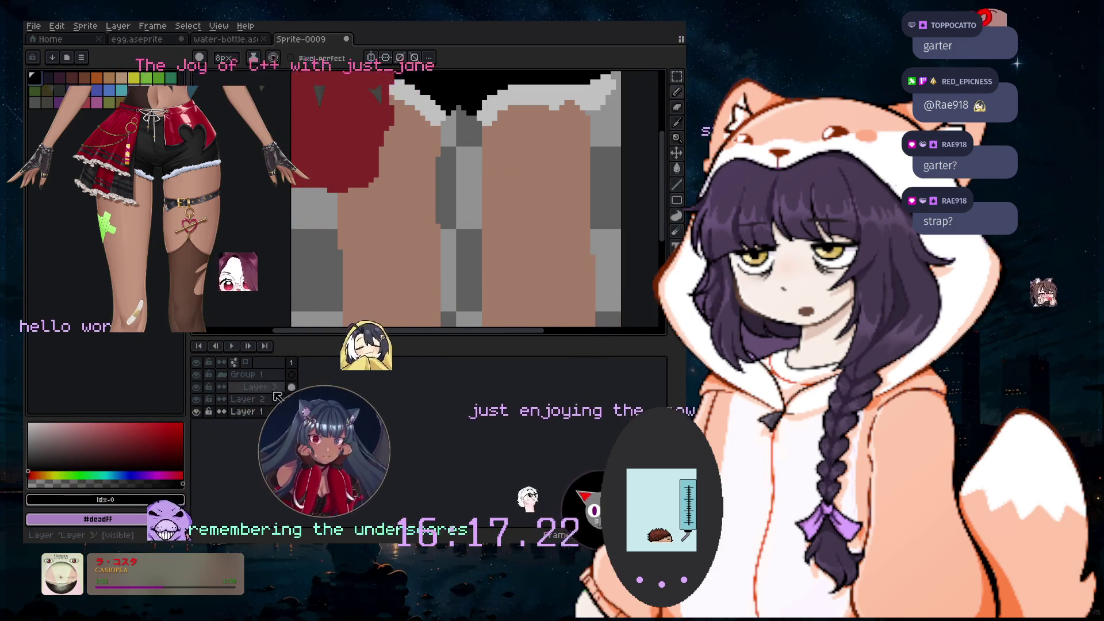
click(262, 399)
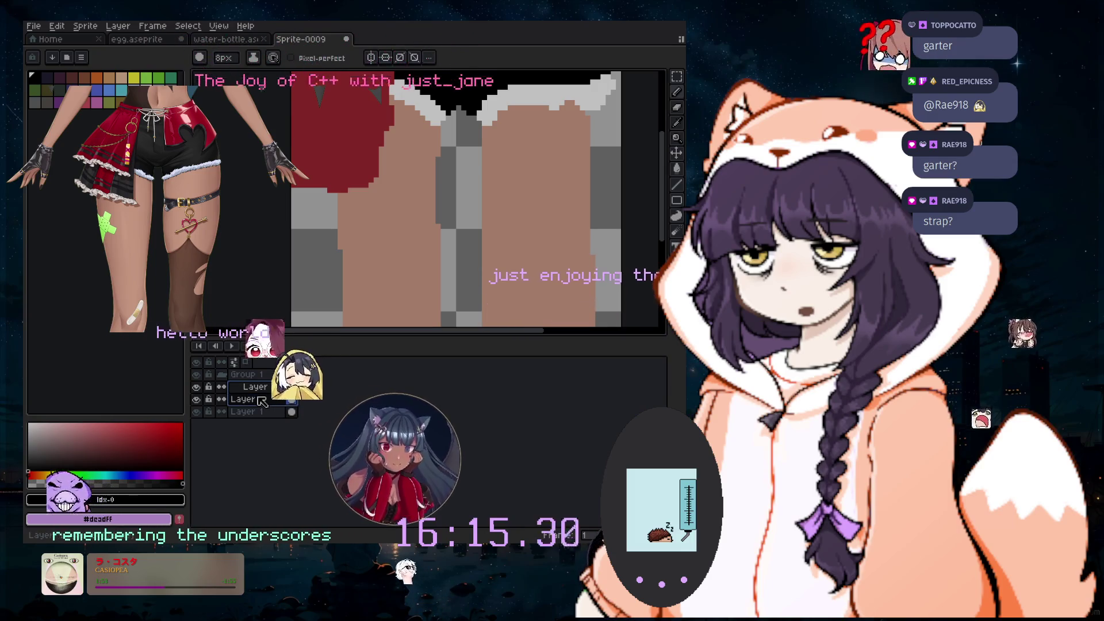
drag(267, 399, 270, 412)
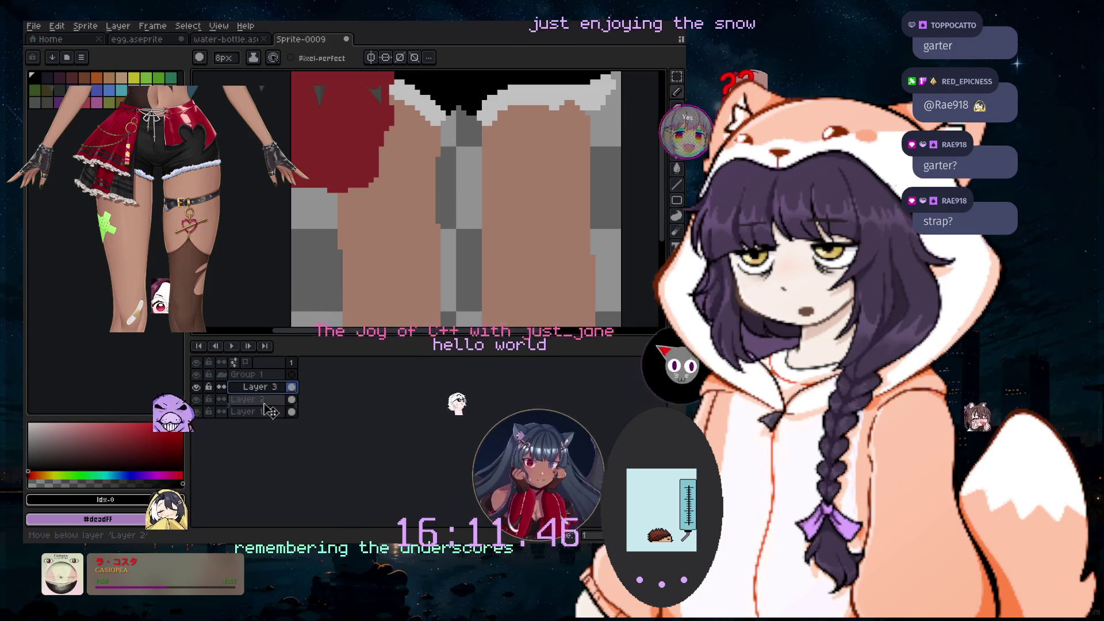
click(266, 374)
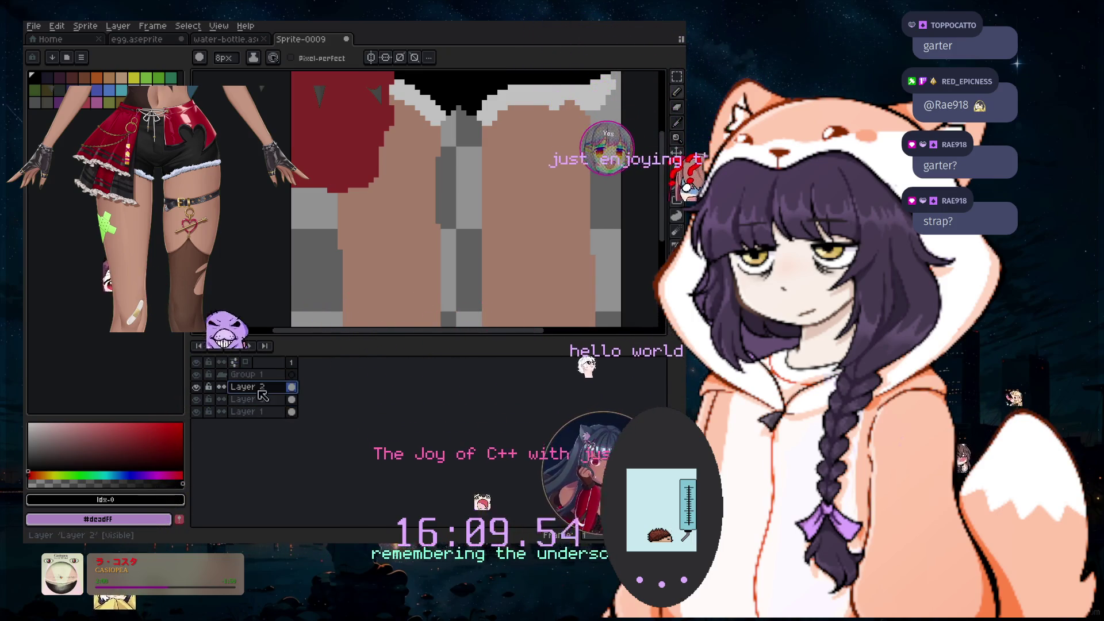
Add a new empty Layer 4 at the top of the layer stack
click(119, 28)
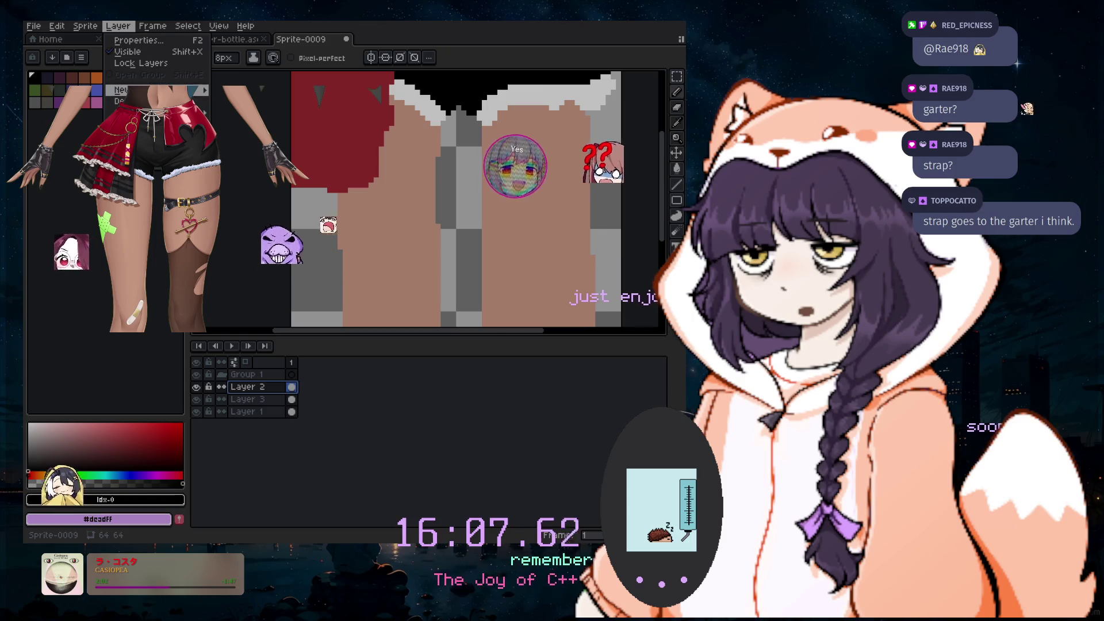
click(236, 90)
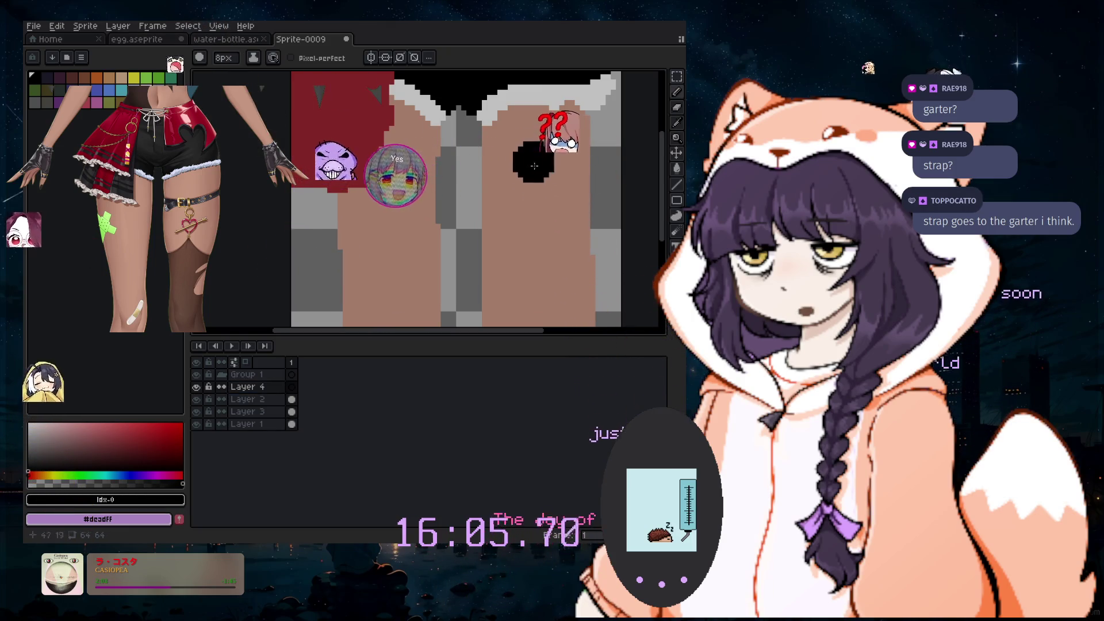
scroll(493, 214, up, 2)
scroll(500, 221, up, 1)
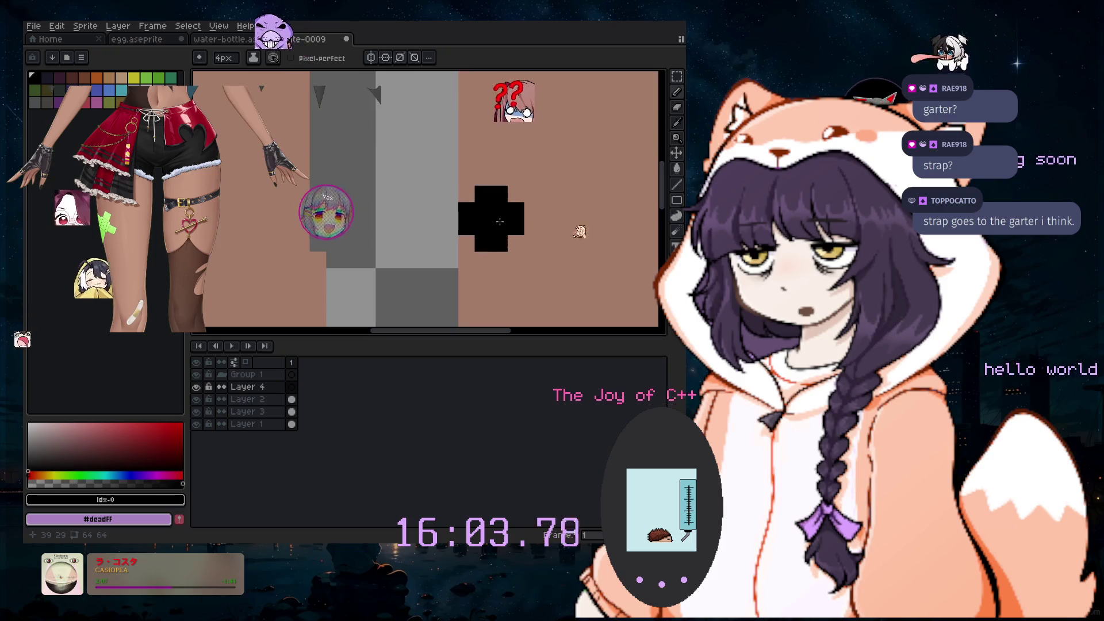
Paint a wide black band across the right thigh on Layer 4, undoing a stray blob beneath it
click(508, 180)
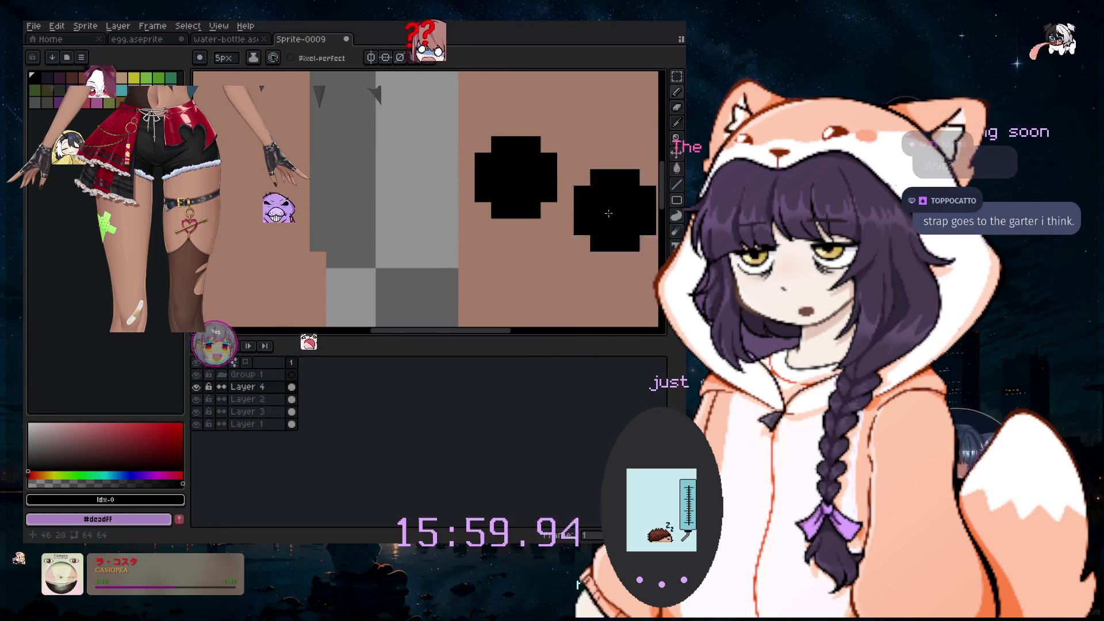
scroll(613, 218, down, 1)
drag(466, 335, 487, 332)
drag(477, 183, 510, 180)
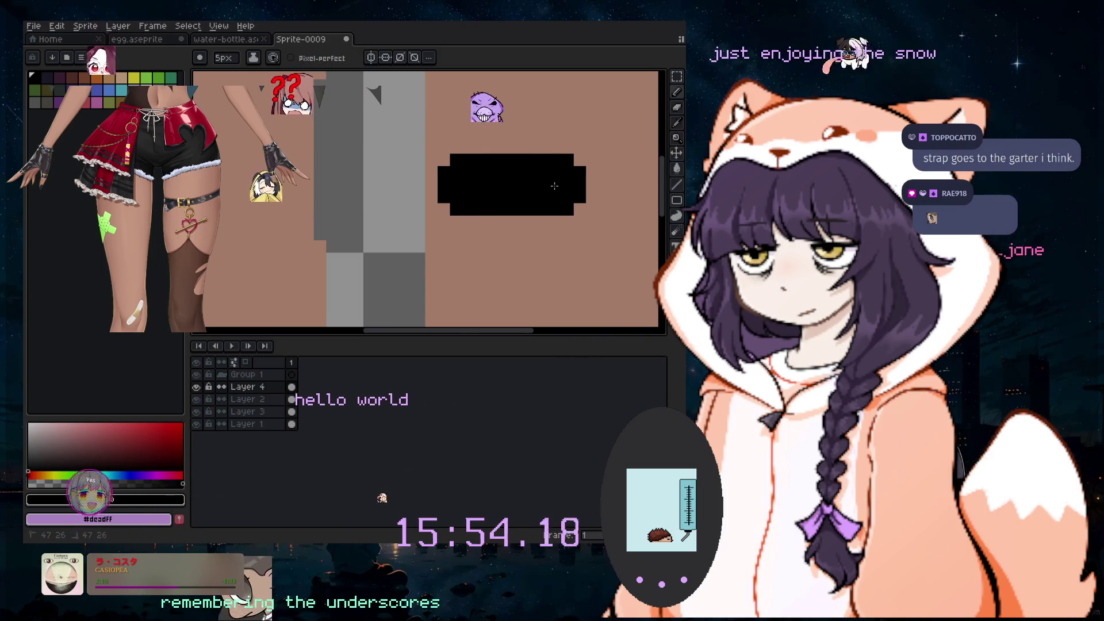
drag(528, 336, 585, 336)
drag(406, 184, 465, 183)
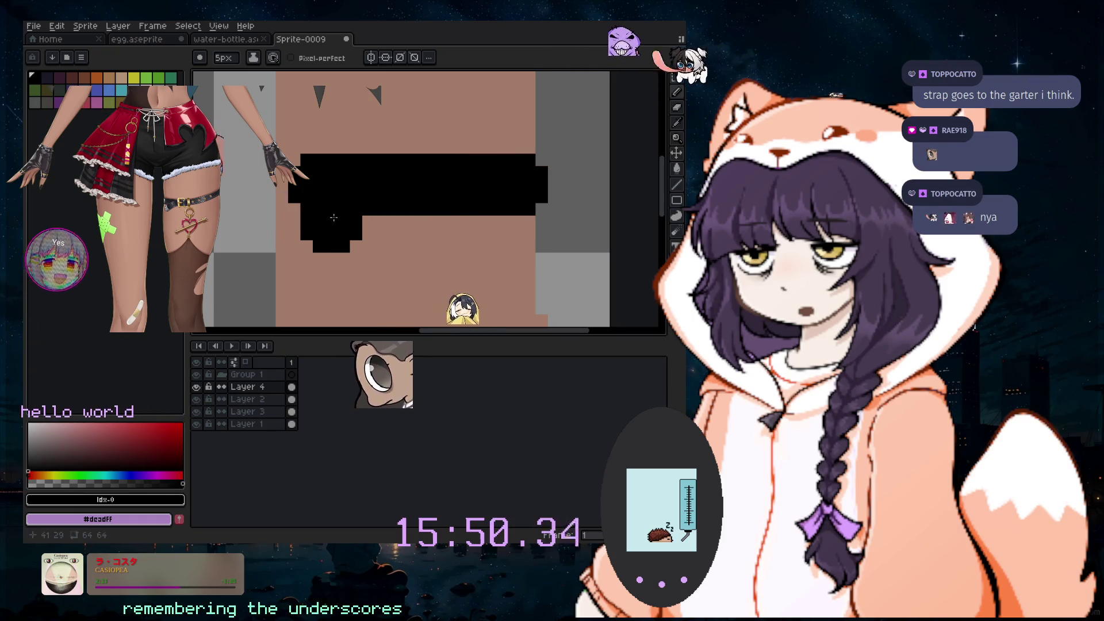
key(ctrl+z)
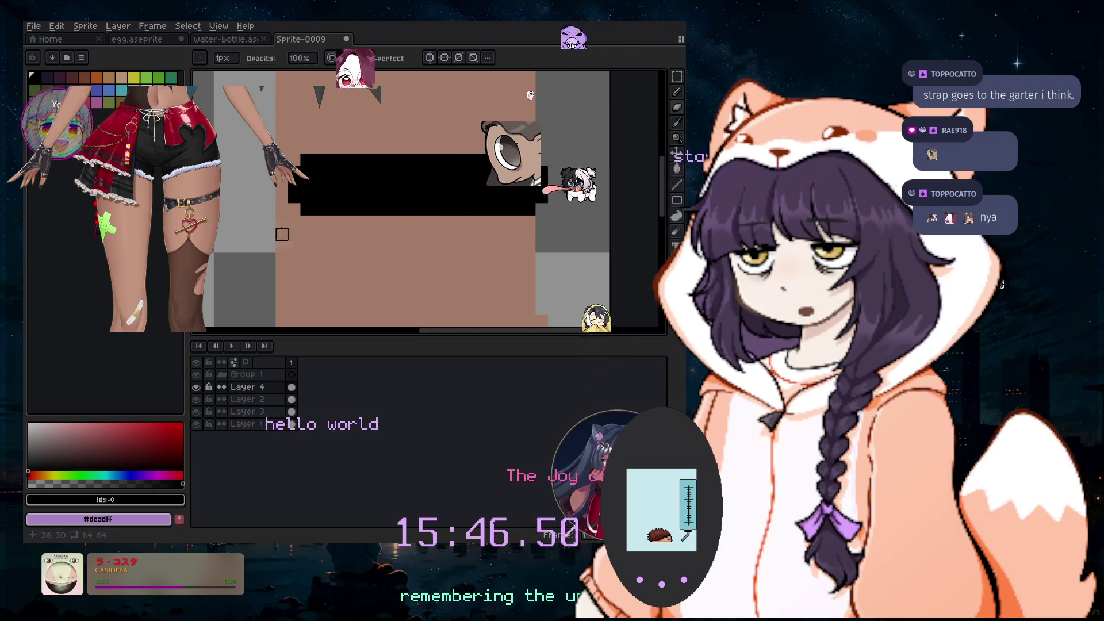
click(268, 425)
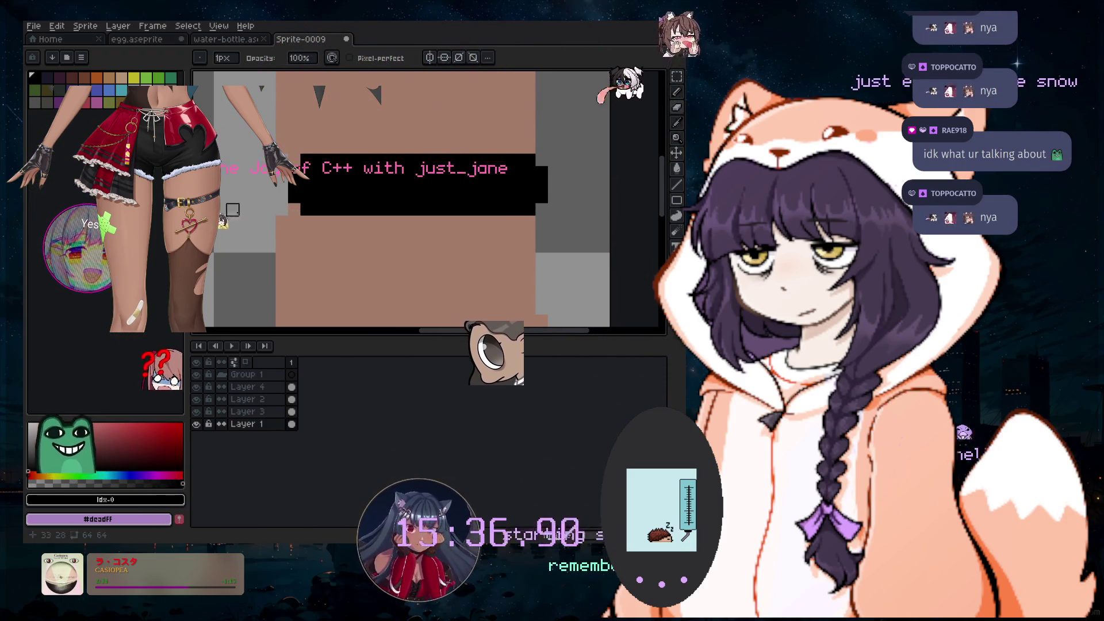
Return to the Pencil, make Layer 4 the active layer, and pick yellow
scroll(307, 148, down, 5)
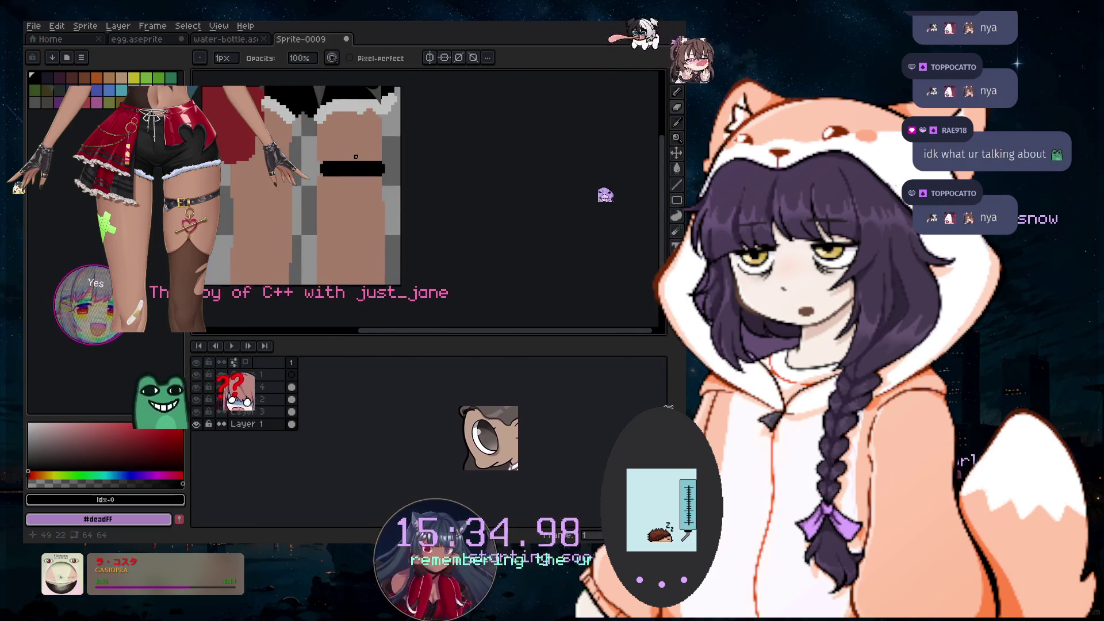
scroll(356, 156, up, 2)
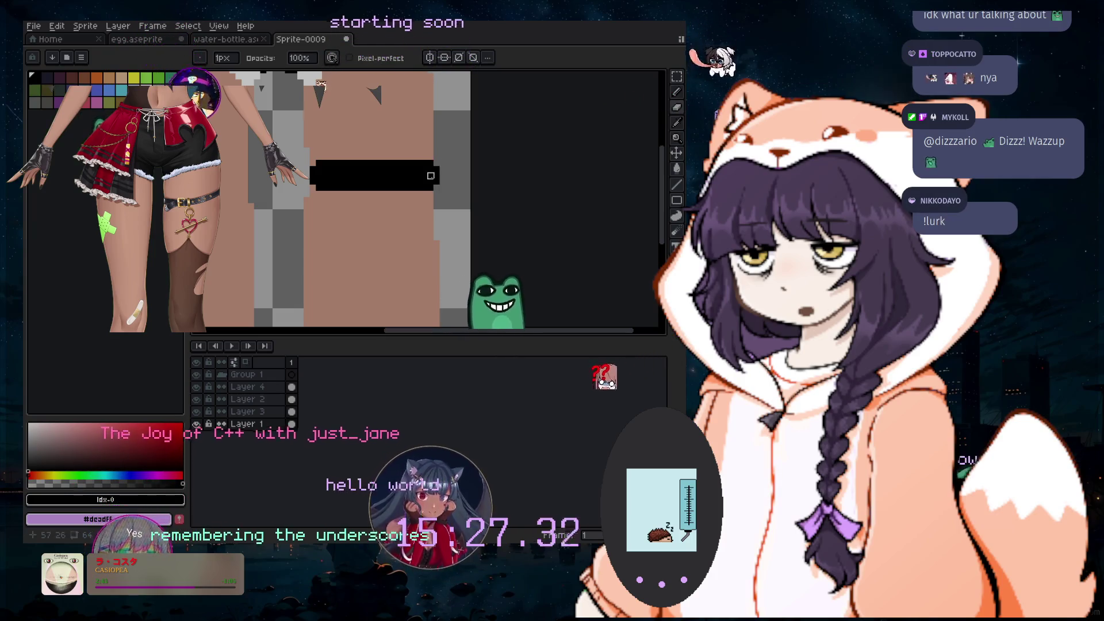
scroll(431, 175, down, 2)
key(v)
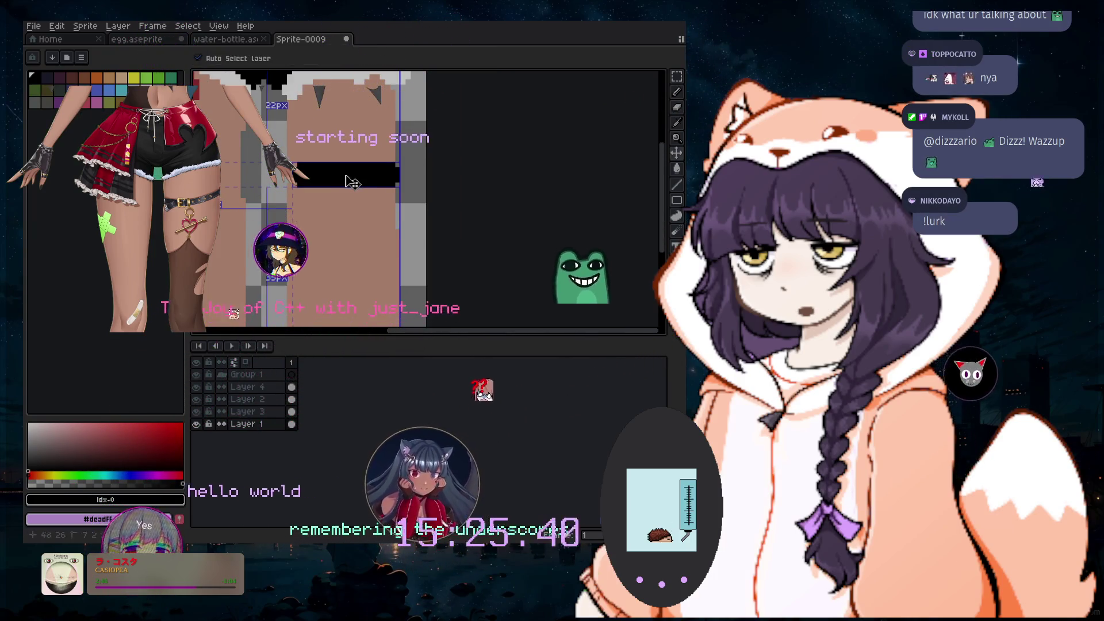
scroll(352, 184, up, 2)
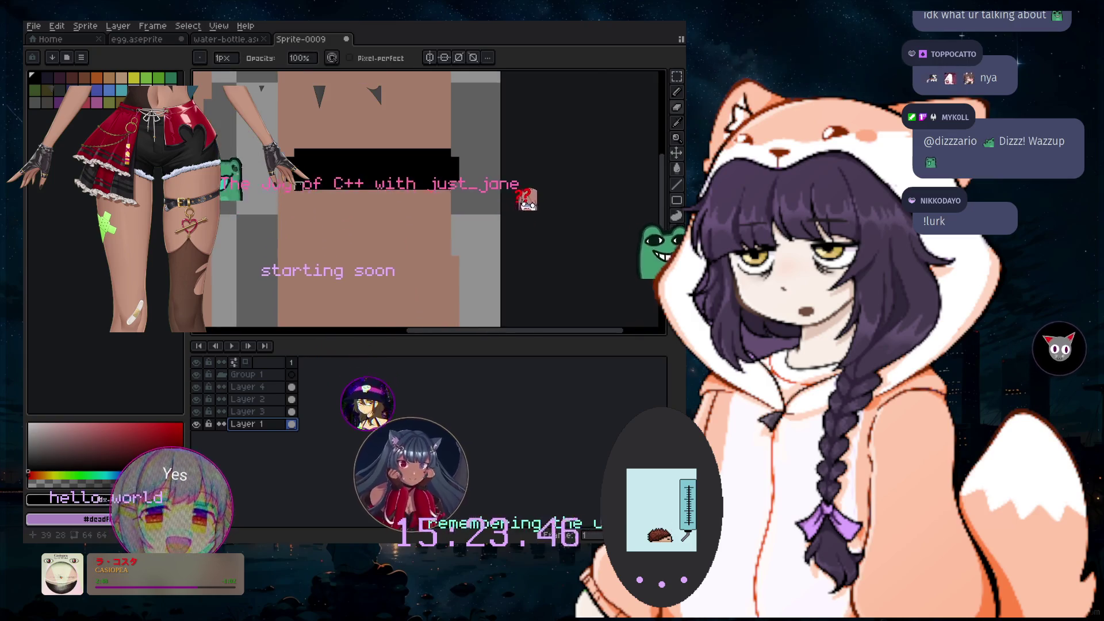
scroll(352, 184, up, 1)
key(b)
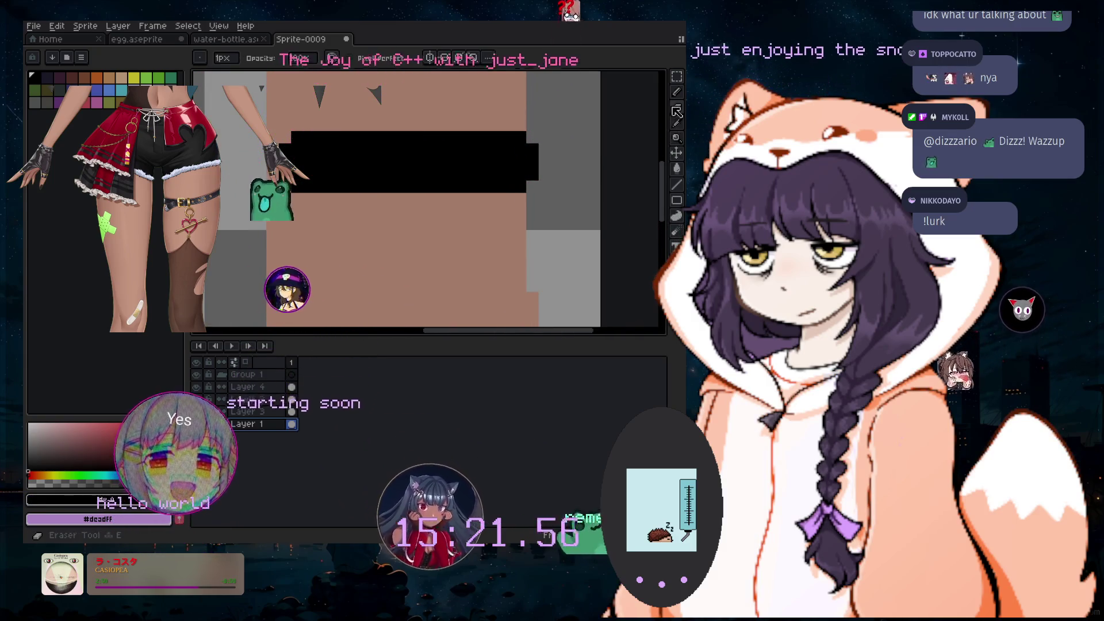
click(253, 387)
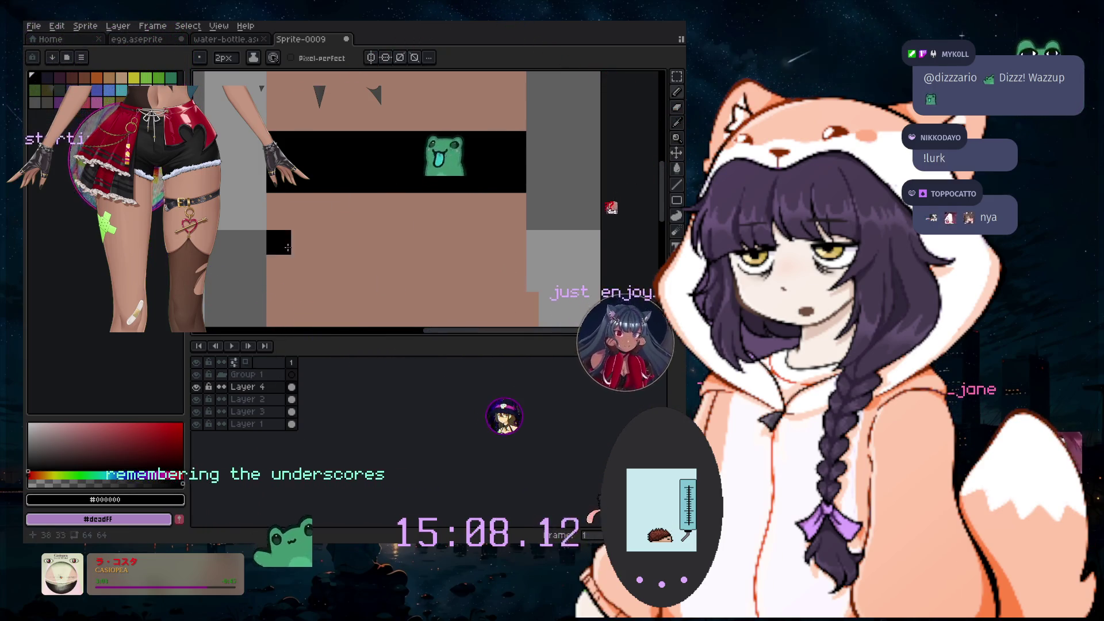
click(134, 78)
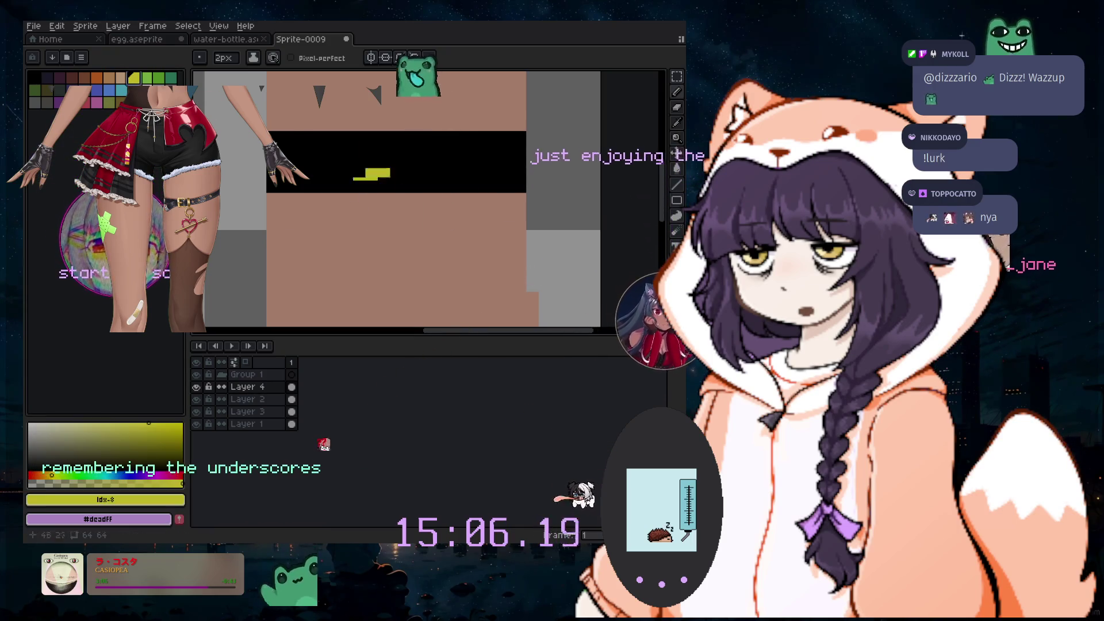
Set the brush to 3px, add a new layer above Layer 4, and brighten yellow to vivid
key(plus)
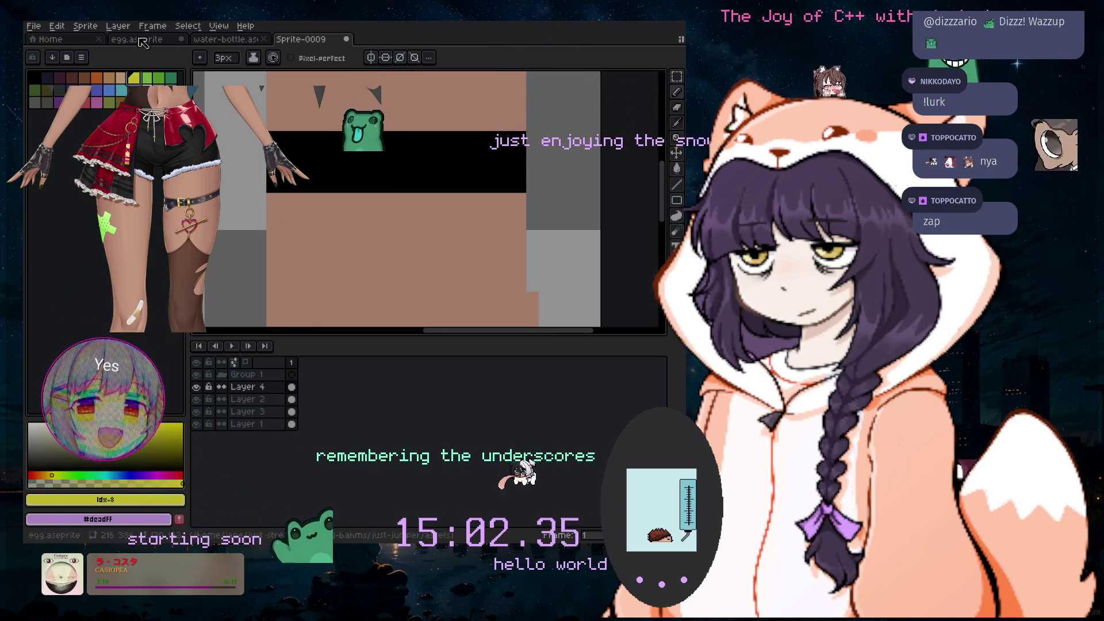
click(118, 26)
click(311, 67)
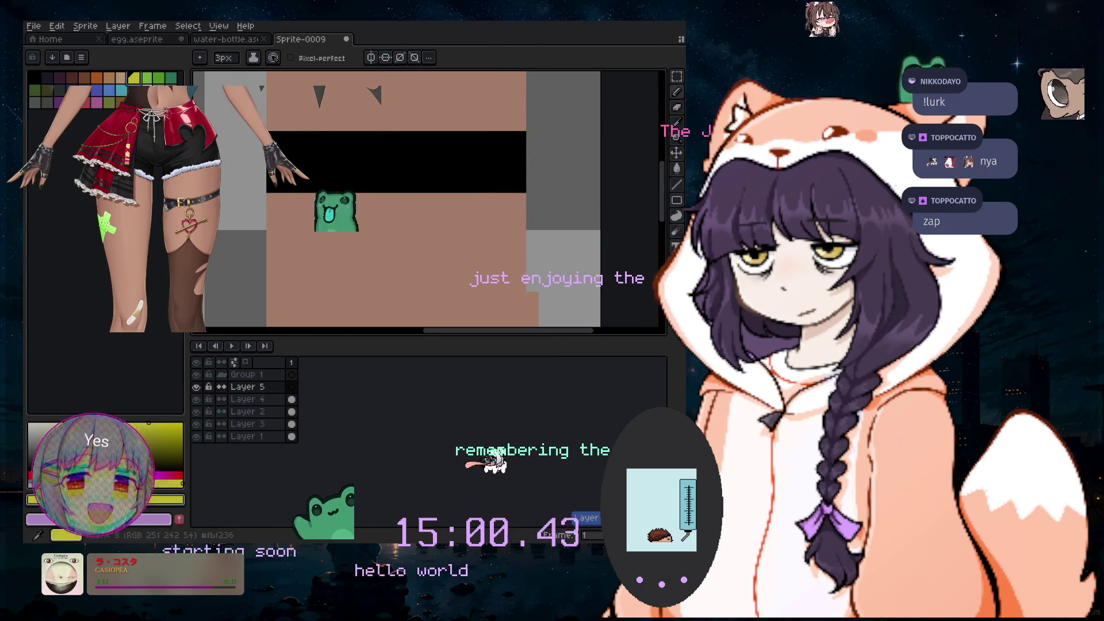
click(142, 435)
drag(142, 436, 133, 421)
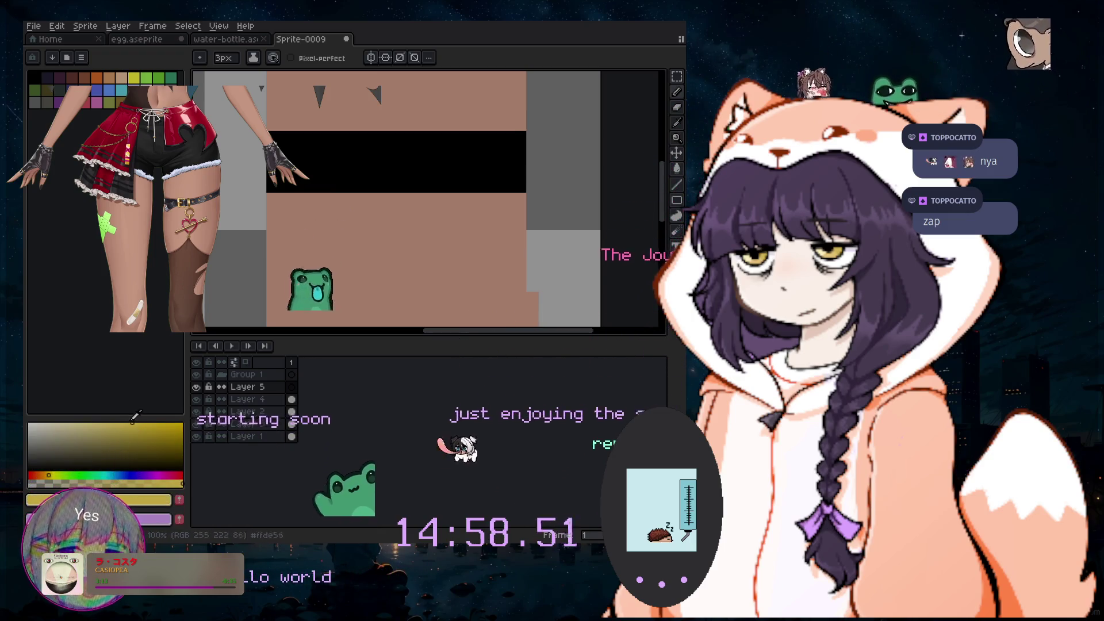
scroll(345, 168, up, 2)
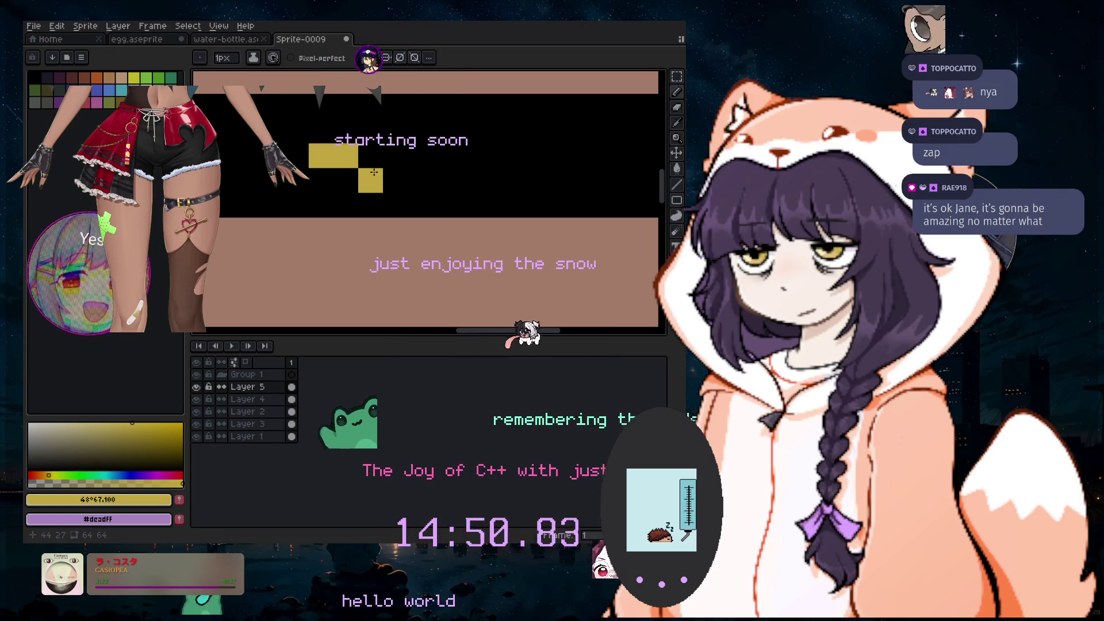
Pencil a yellow 'E' buckle and a row of yellow dots across the black strap
right_click(325, 184)
click(327, 131)
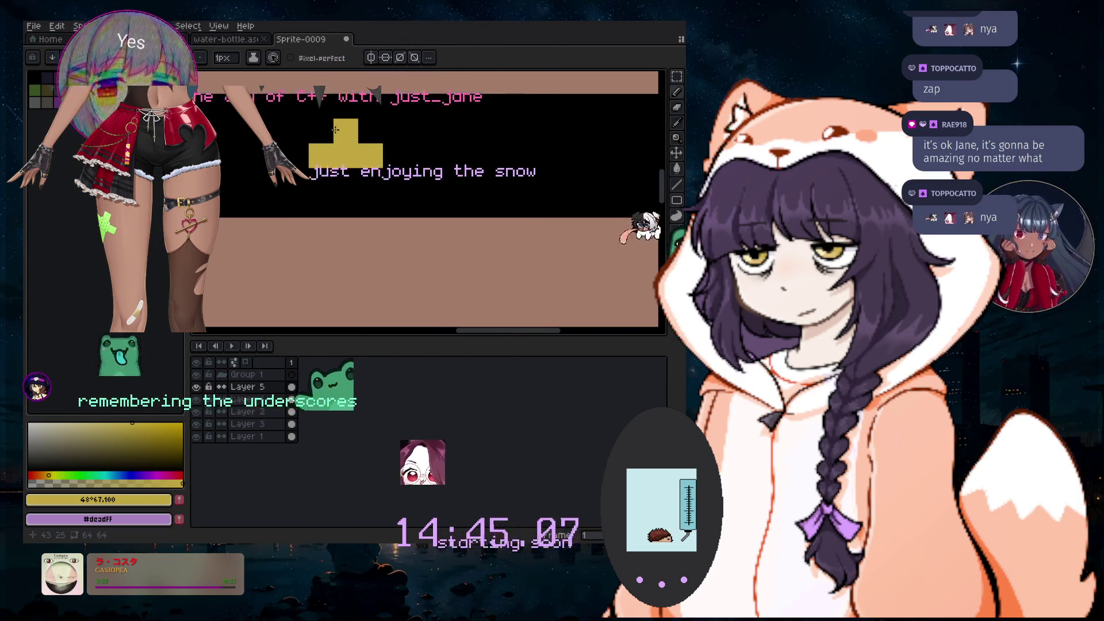
right_click(335, 130)
drag(321, 131, 321, 114)
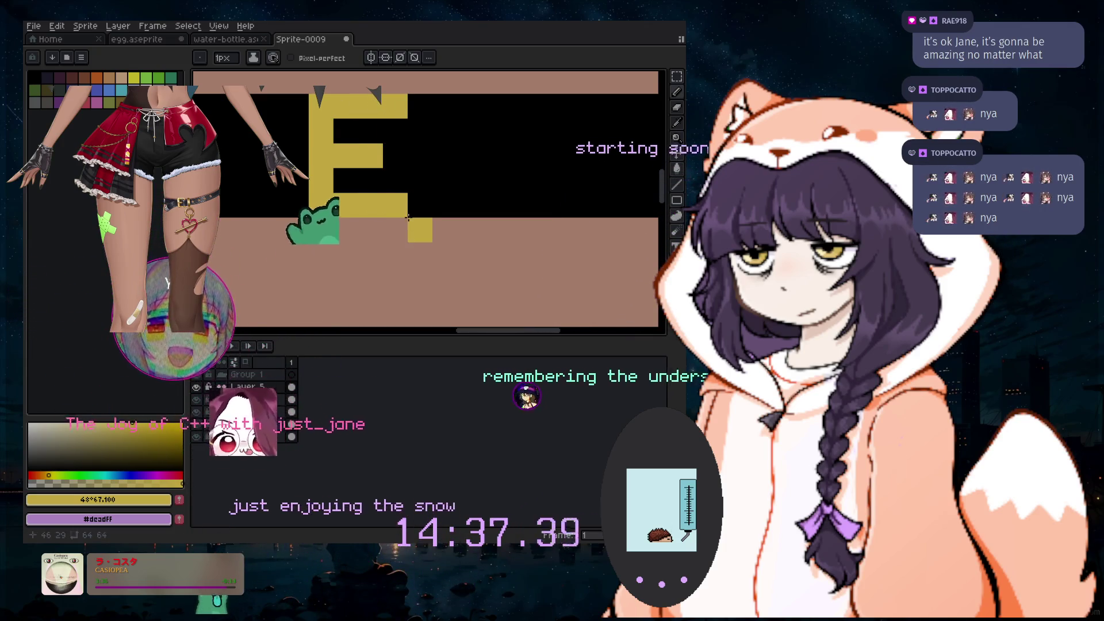
right_click(409, 218)
click(425, 180)
drag(410, 135, 416, 186)
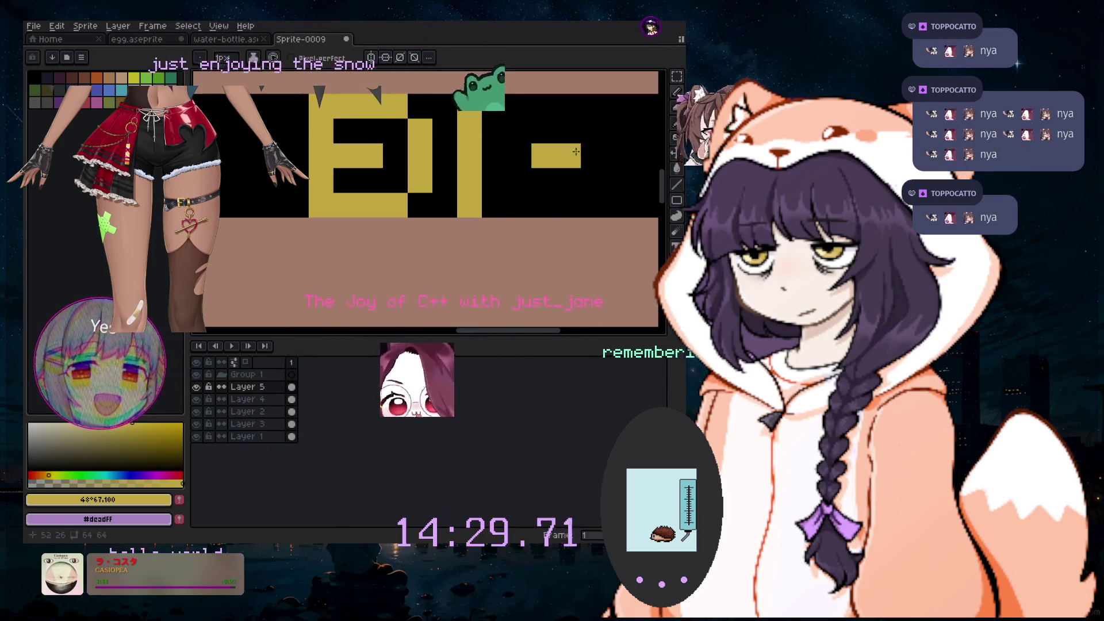
drag(545, 331, 592, 331)
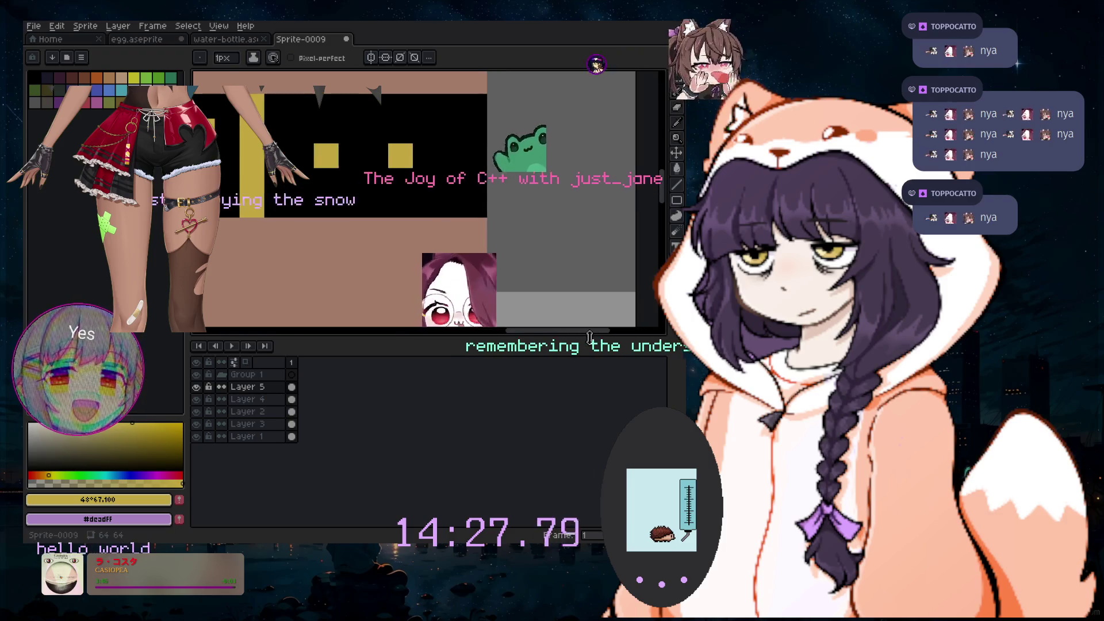
scroll(371, 203, down, 4)
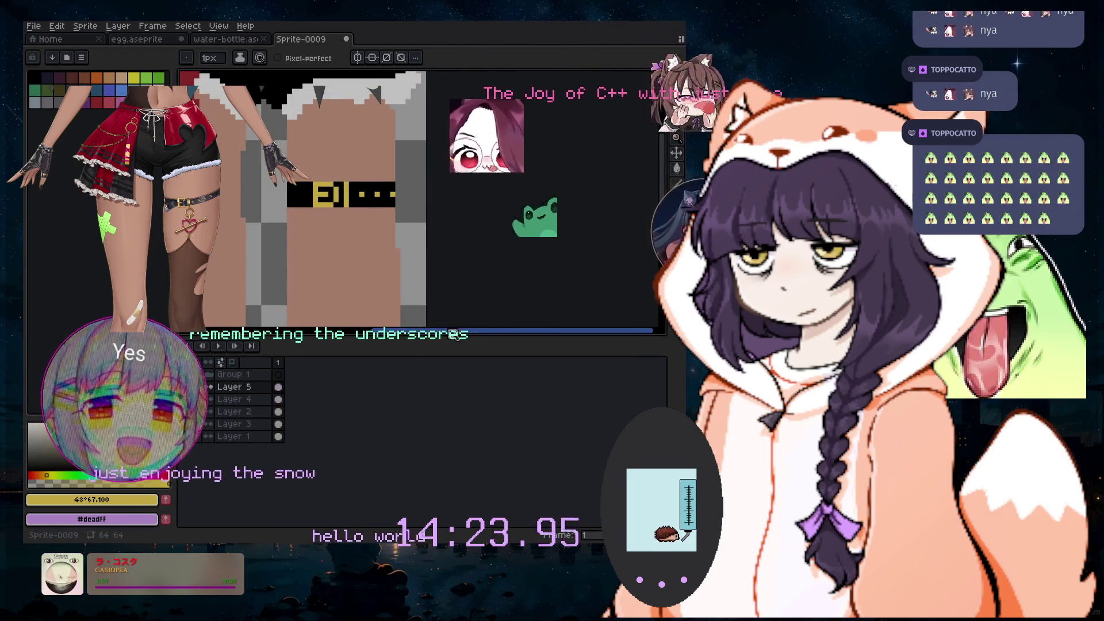
Clear two stray yellow pixels from the buckle's right column
drag(450, 333, 412, 335)
scroll(339, 204, up, 1)
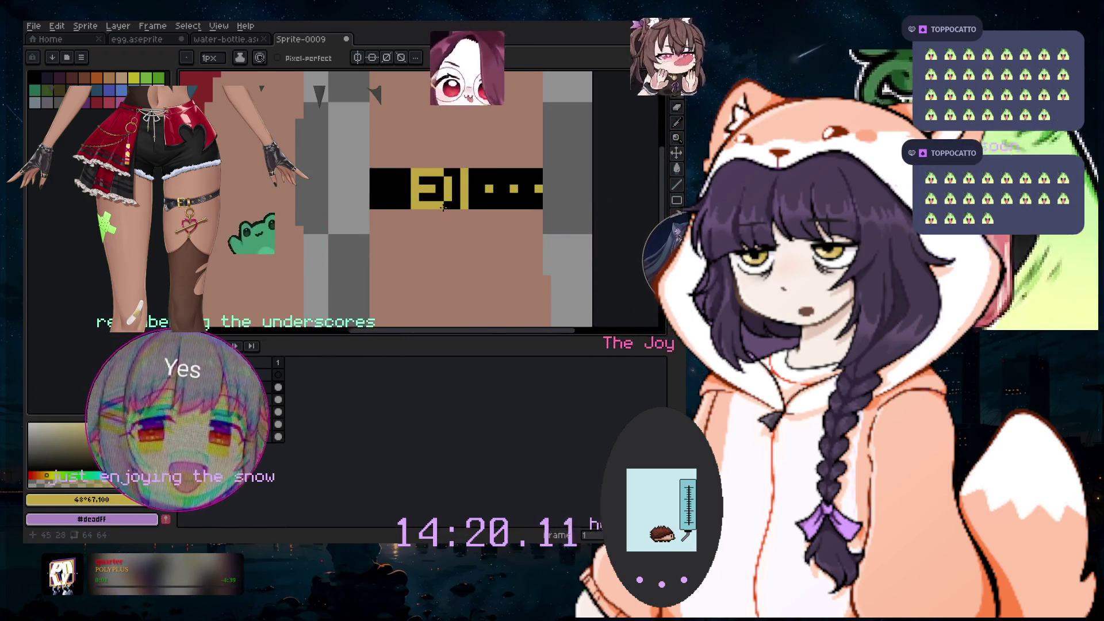
scroll(439, 197, up, 2)
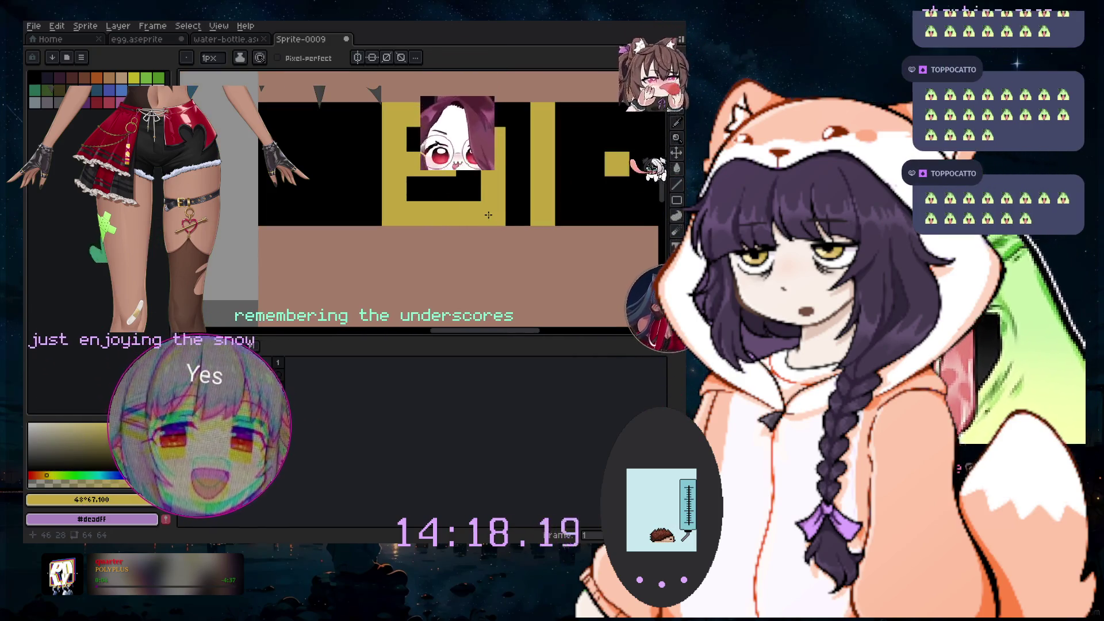
click(493, 213)
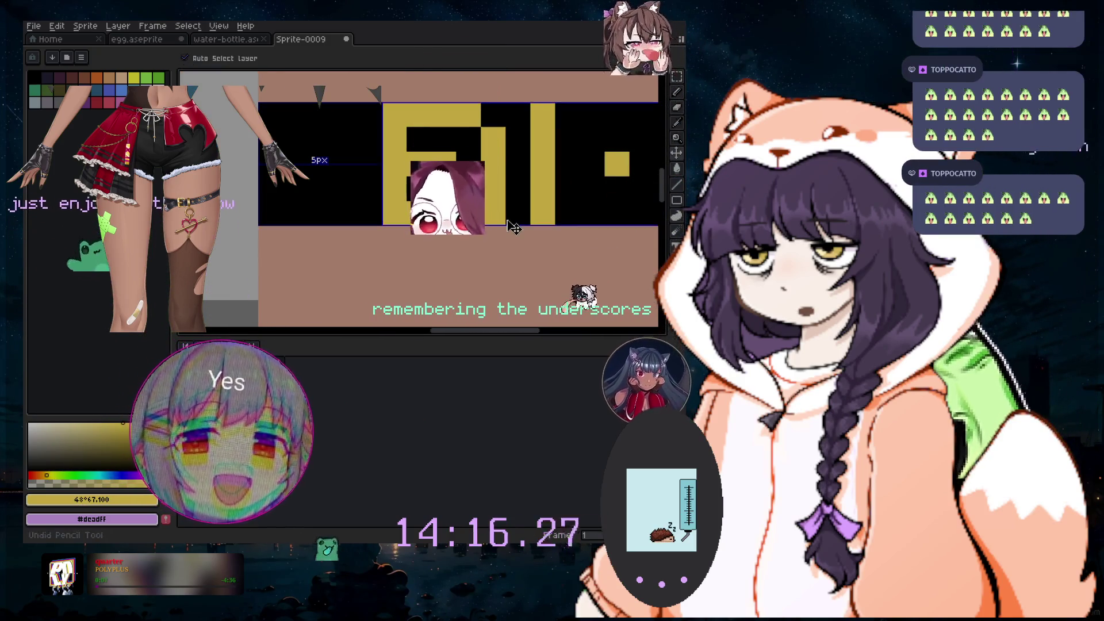
click(493, 115)
scroll(436, 207, down, 2)
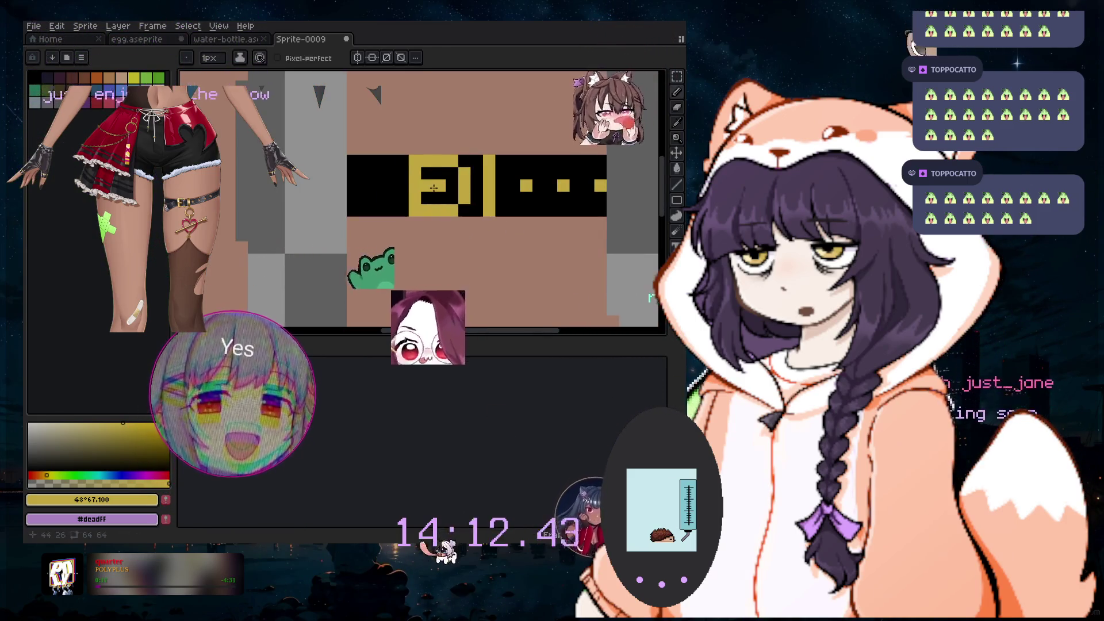
scroll(425, 198, up, 1)
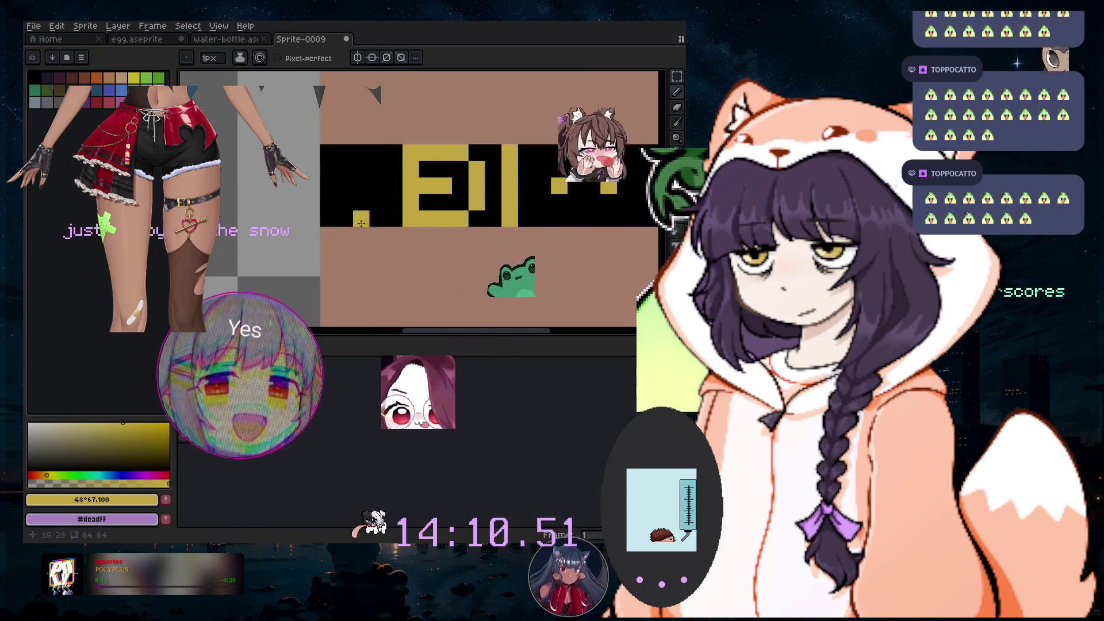
click(118, 26)
Add a new Layer 6, shrink the brush to 2px, and return to editing Layer 4
mouse_move(123, 91)
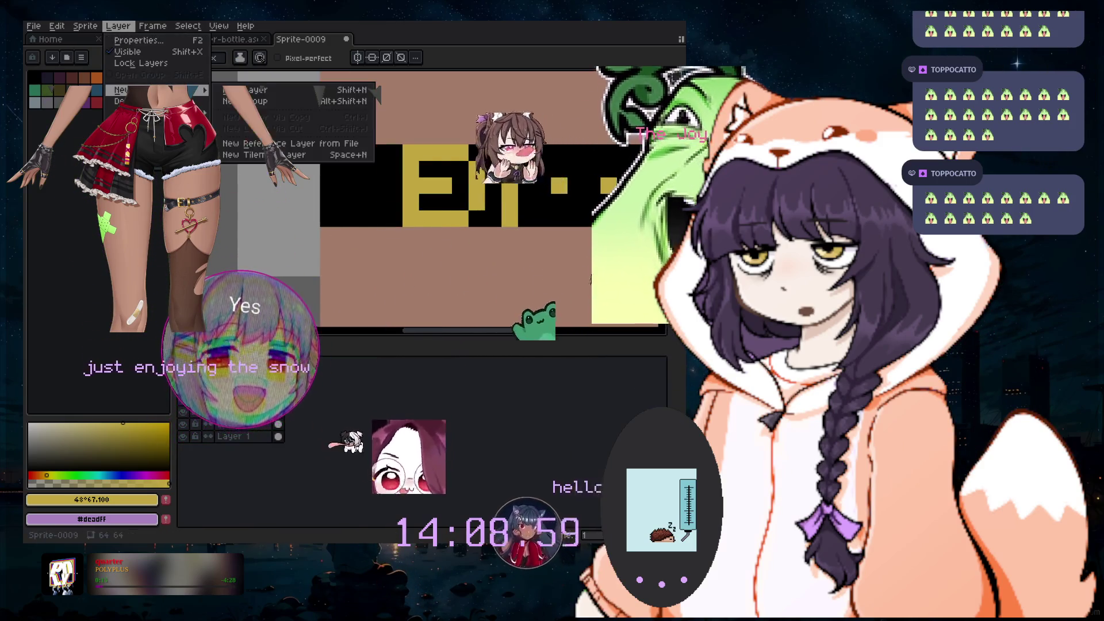
click(242, 89)
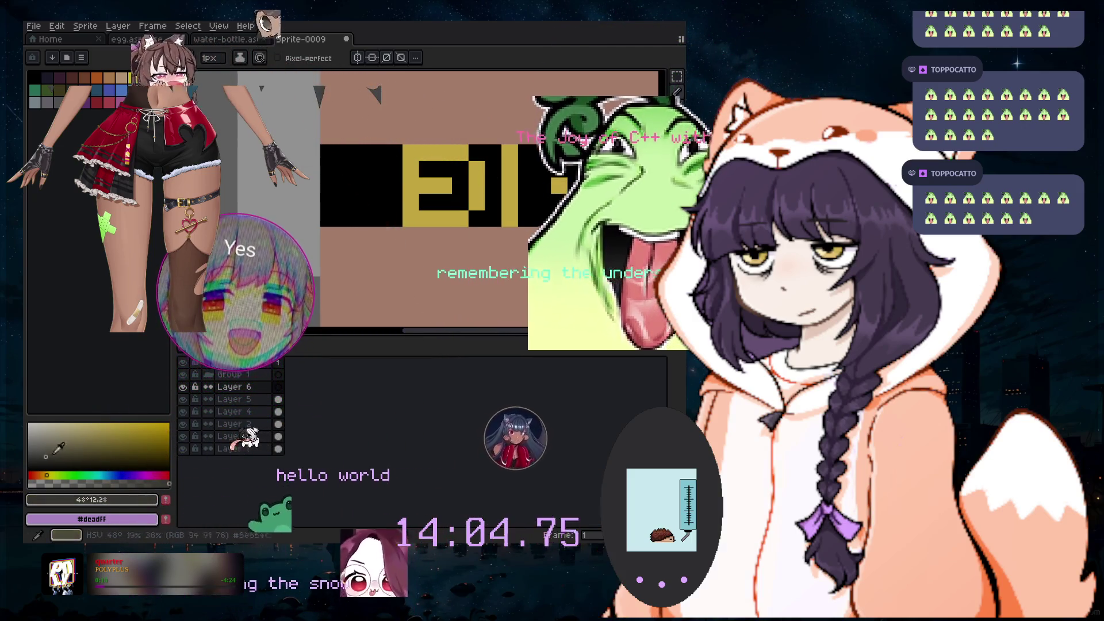
key(b)
click(385, 238)
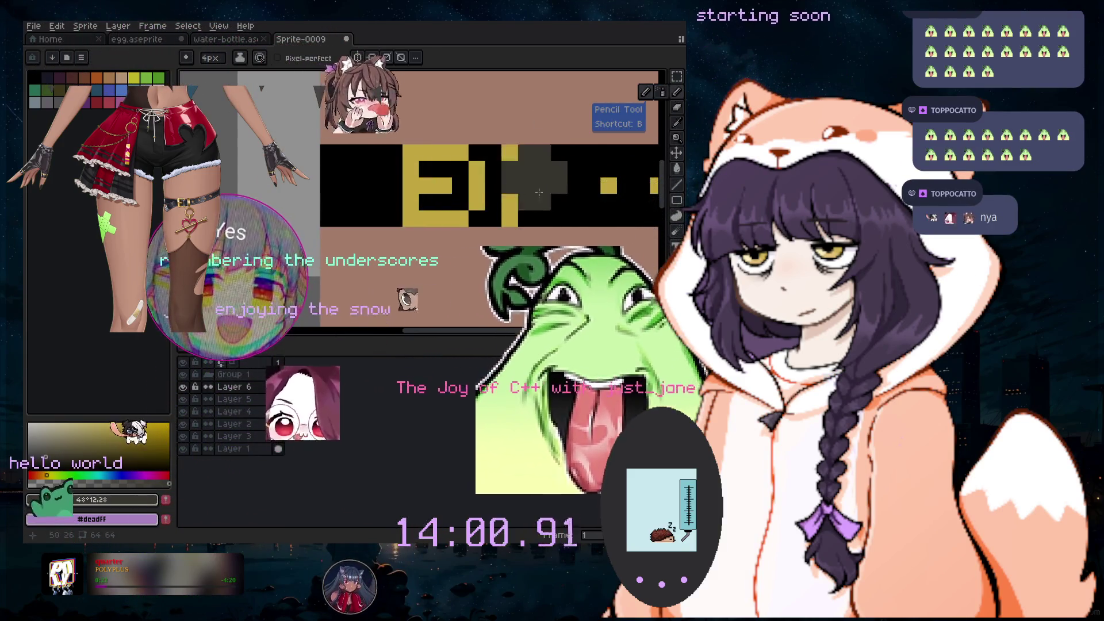
key(minus)
key(minus)
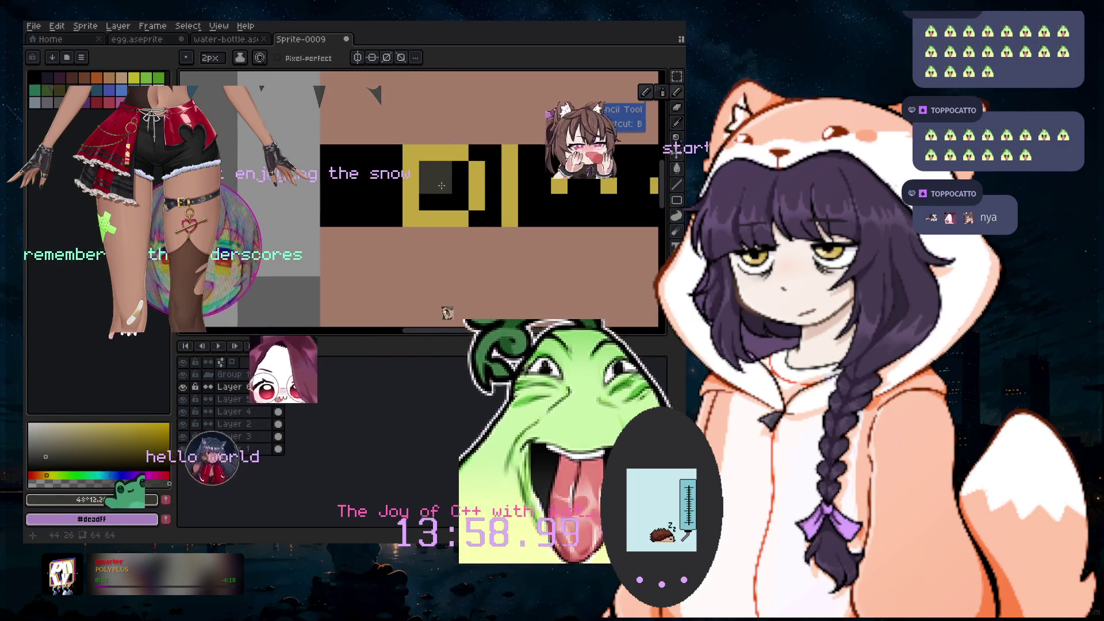
scroll(441, 185, up, 2)
key(Down)
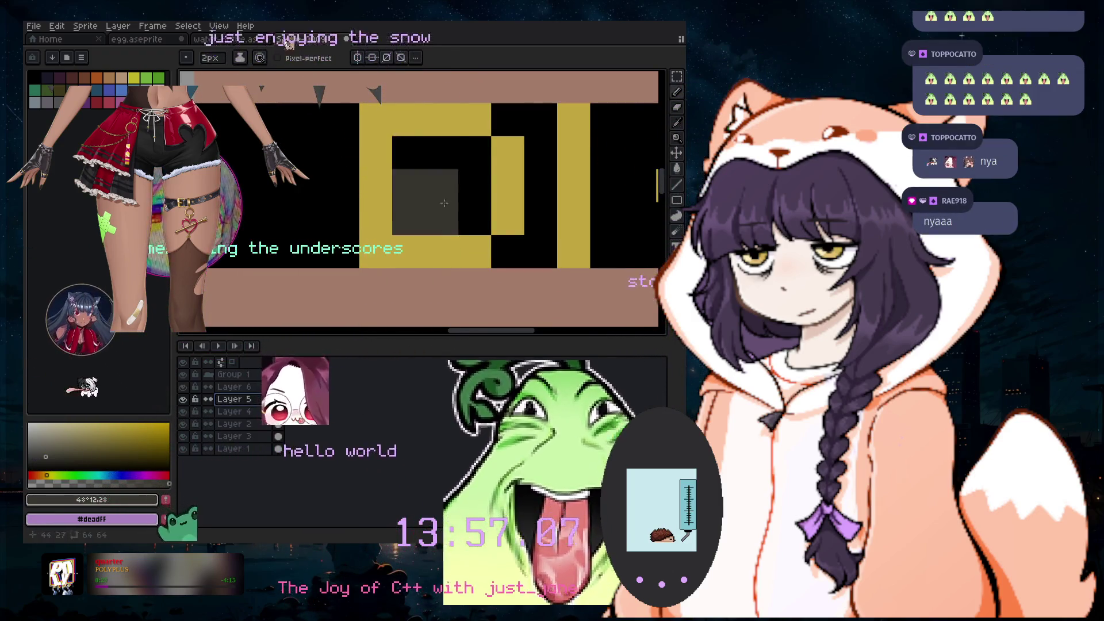
click(266, 415)
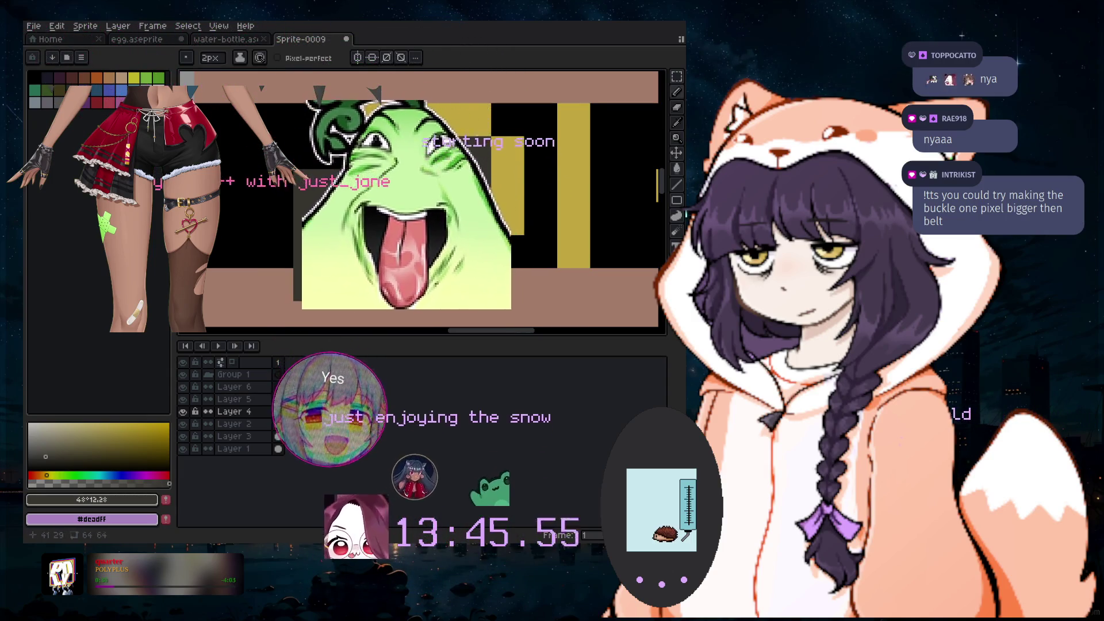
Select the black belt strip, remove the stray dark grey pixels, and fill a black pixel beside the buckle
drag(499, 332, 458, 332)
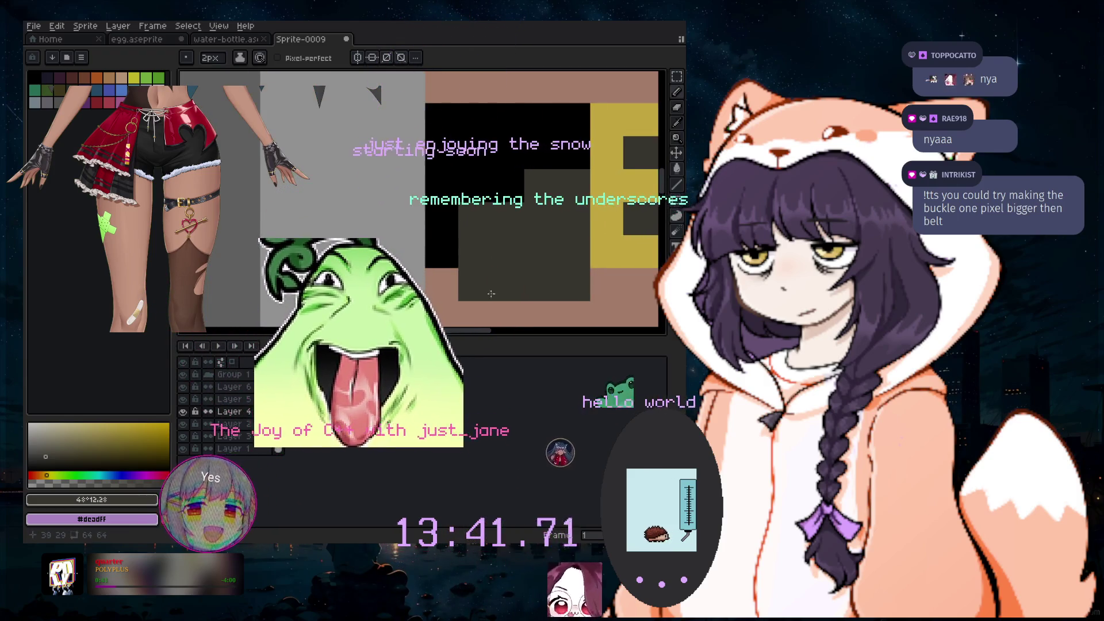
mouse_move(662, 183)
mouse_down()
mouse_move(661, 209)
mouse_move(661, 197)
mouse_up()
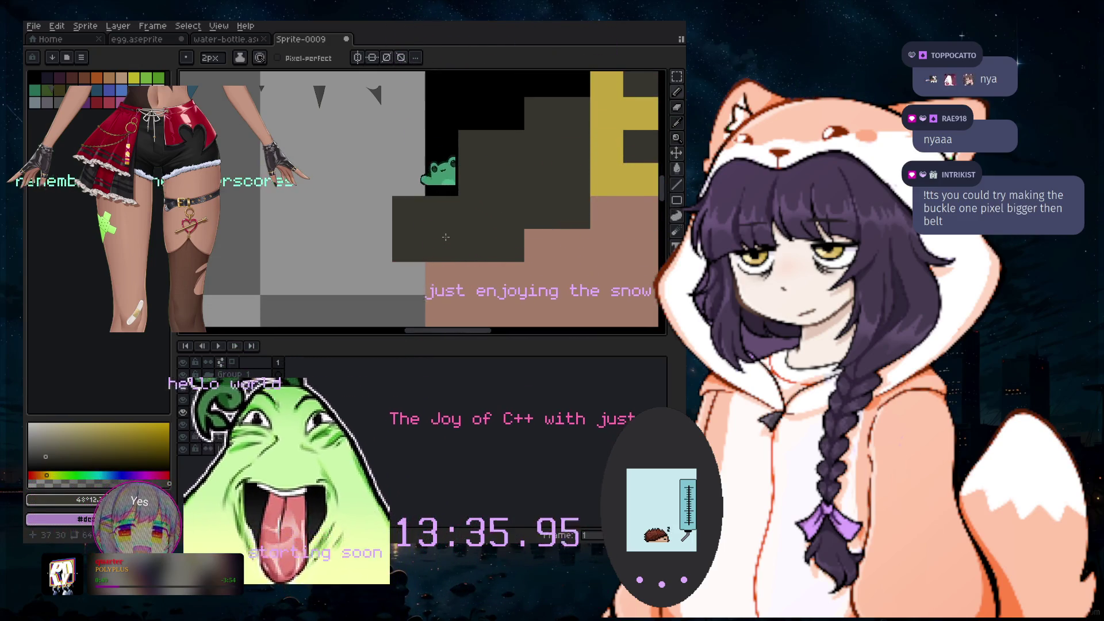
scroll(478, 263, down, 2)
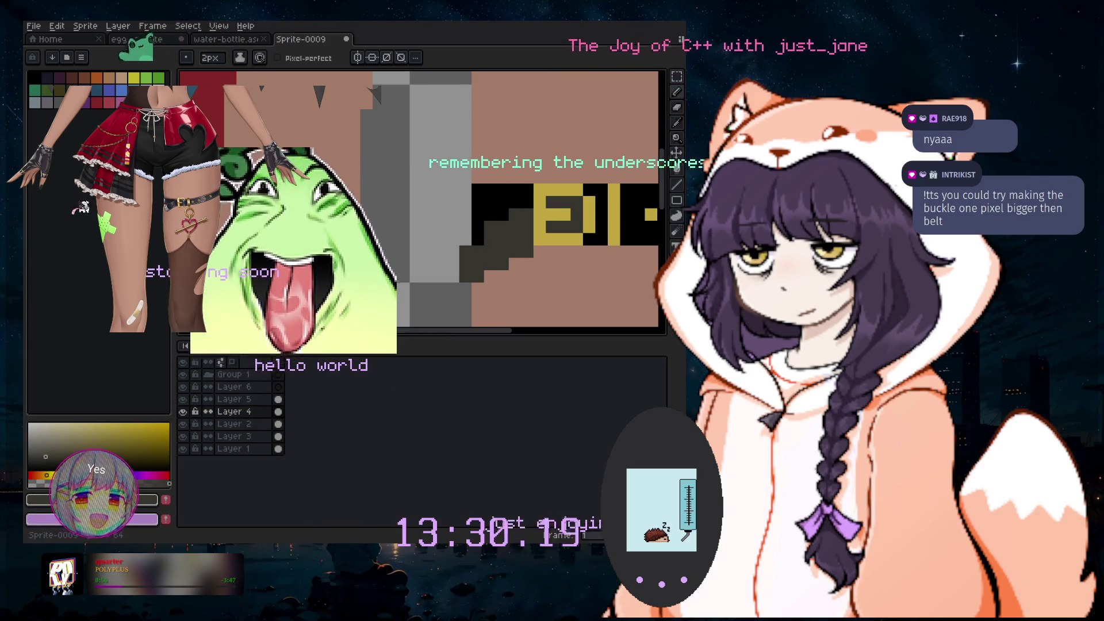
key(w)
click(515, 247)
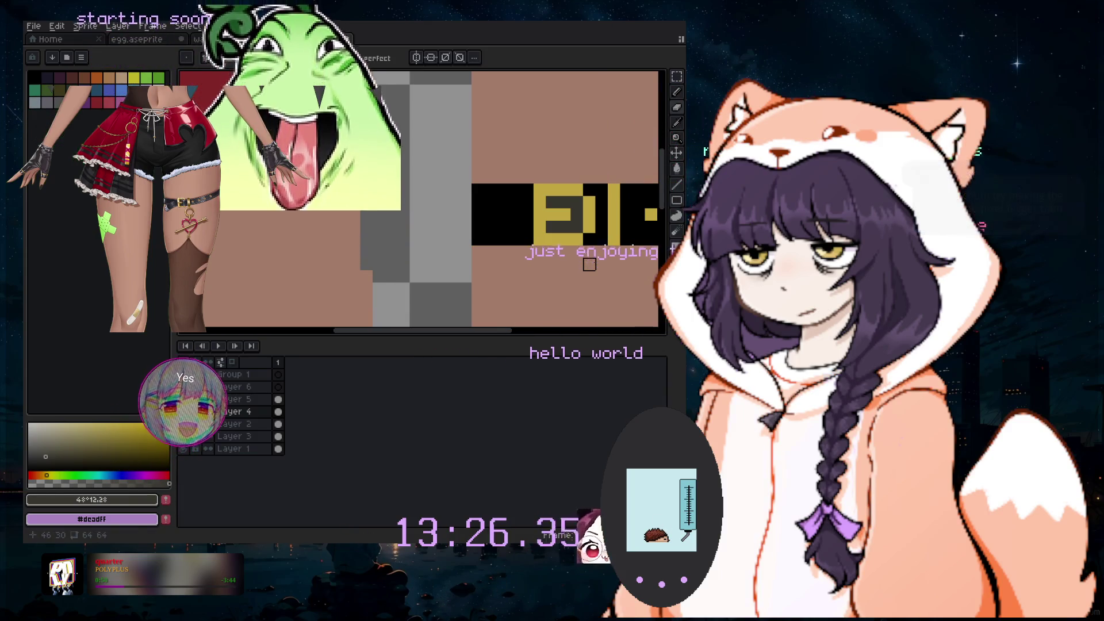
click(540, 227)
scroll(540, 227, down, 2)
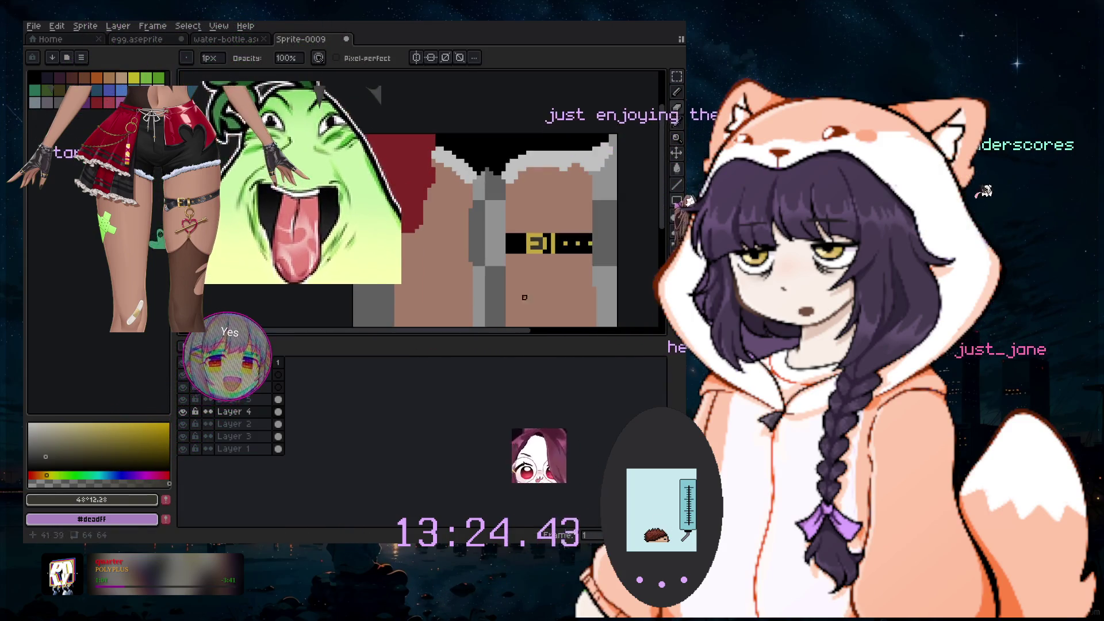
drag(656, 215, 659, 229)
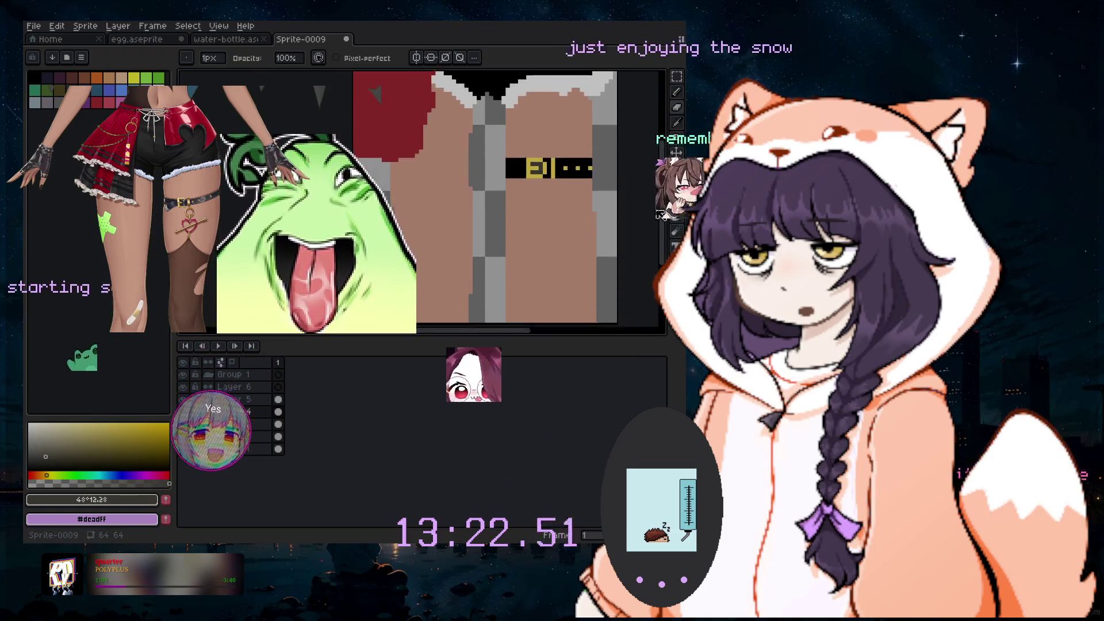
With a 1px Pencil, draw a yellow ring hanging below the buckle, then pick red
click(677, 94)
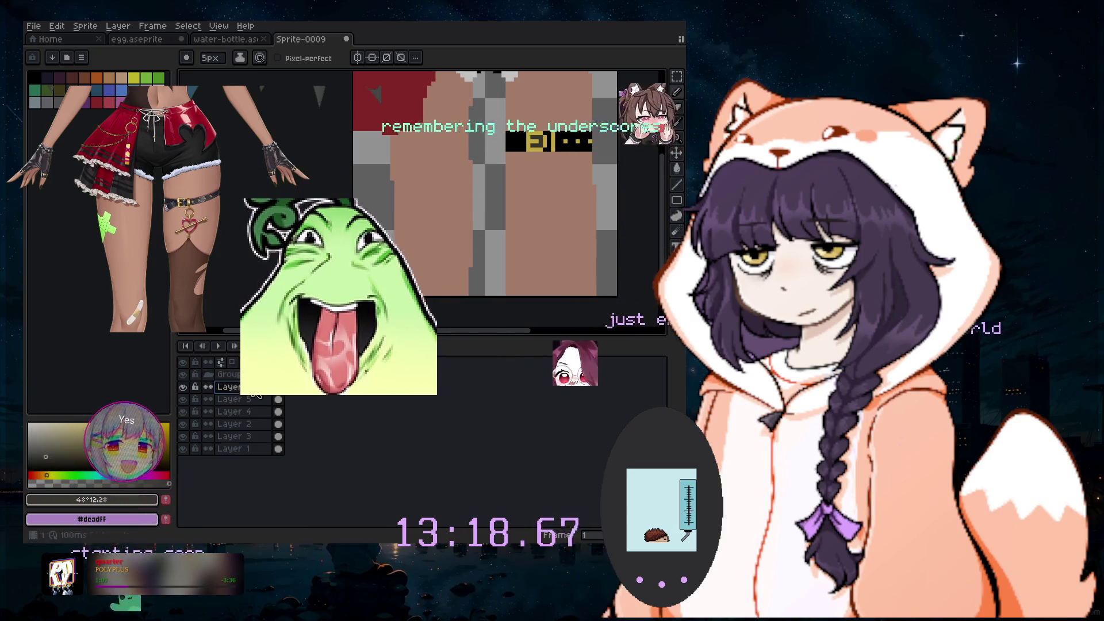
scroll(548, 174, up, 1)
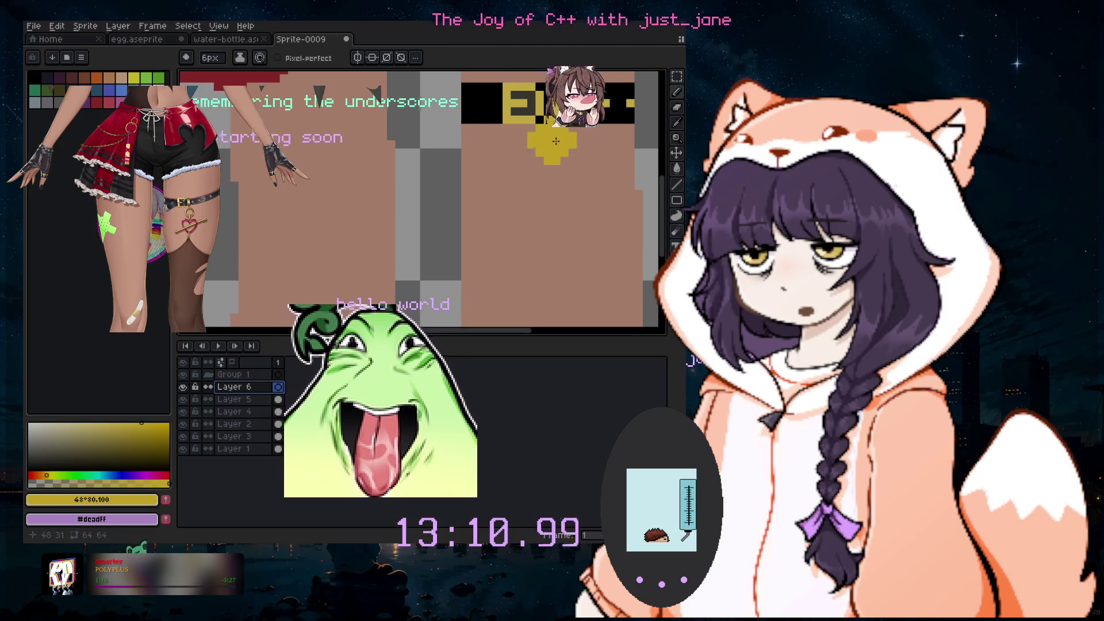
scroll(556, 141, up, 2)
key(minus)
key(minus)
key(minus)
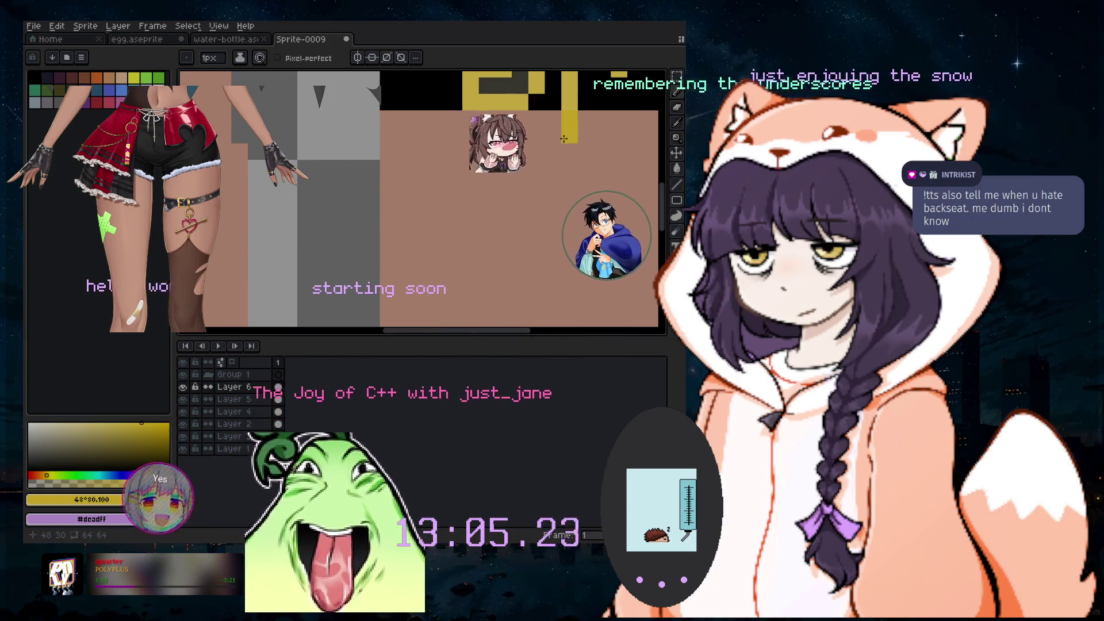
mouse_move(563, 139)
mouse_down()
mouse_move(541, 147)
mouse_move(524, 208)
mouse_move(564, 244)
mouse_move(577, 240)
mouse_up()
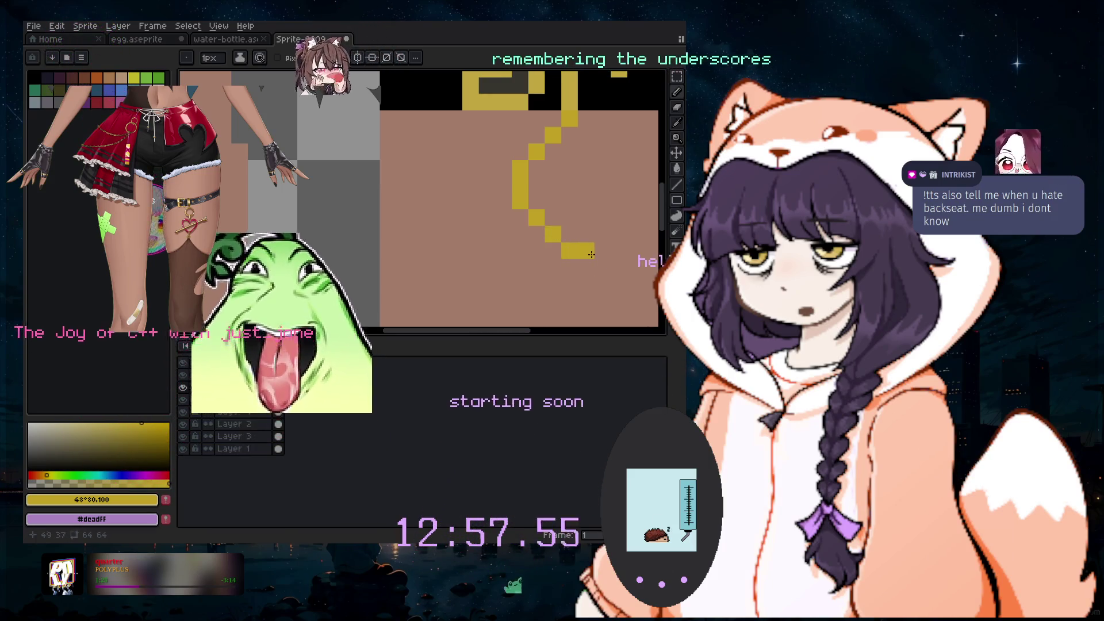
key(ctrl+z)
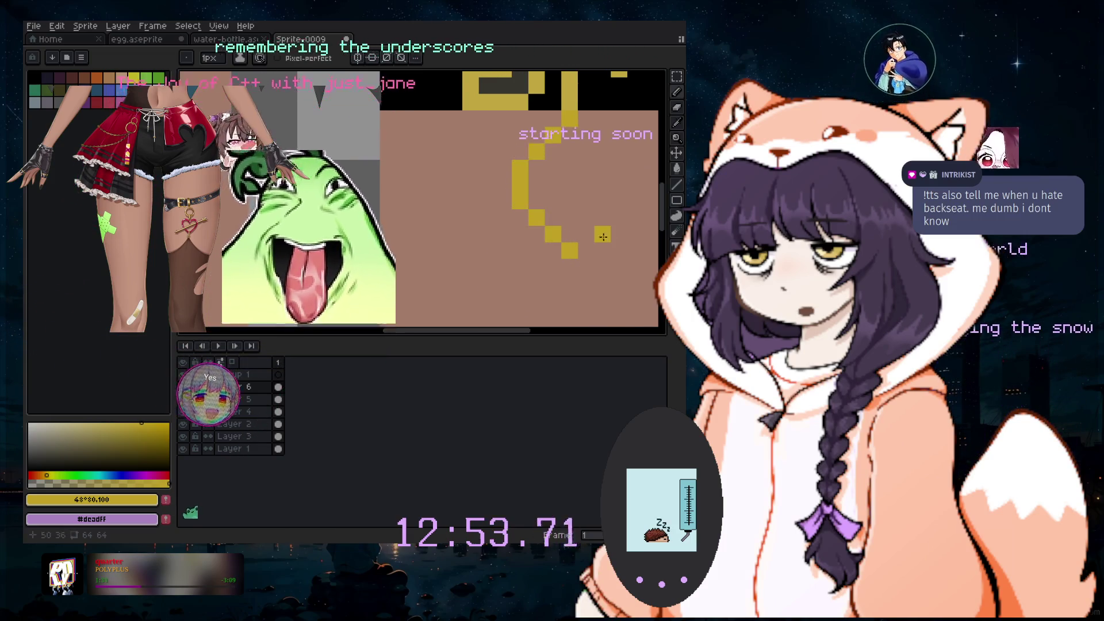
mouse_move(582, 238)
mouse_down()
mouse_move(623, 208)
mouse_move(605, 151)
mouse_up()
scroll(587, 226, down, 3)
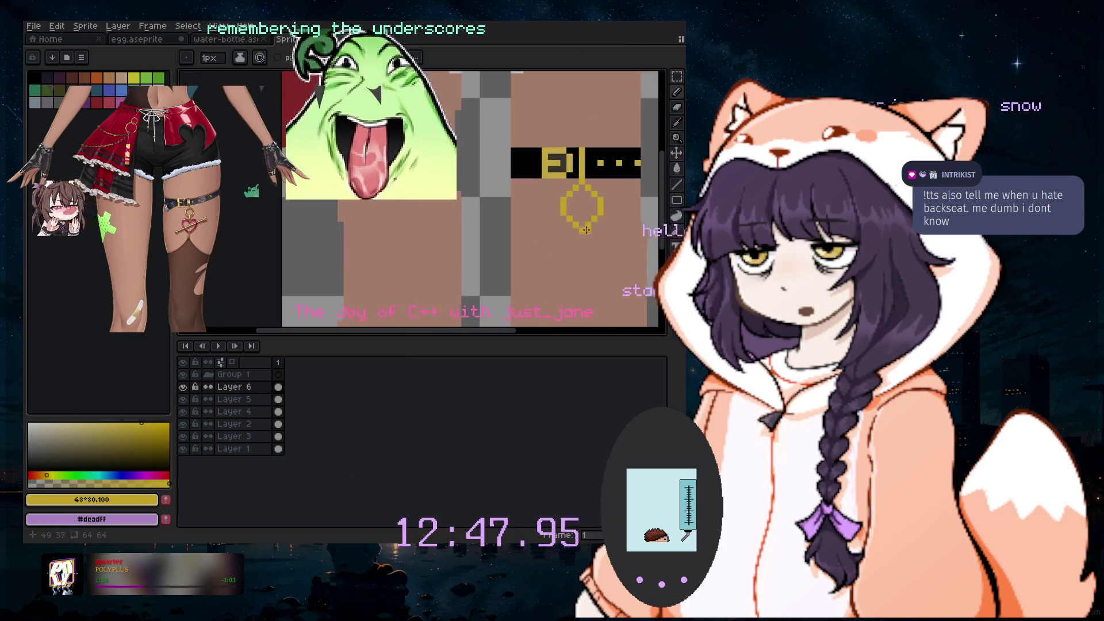
scroll(598, 264, up, 2)
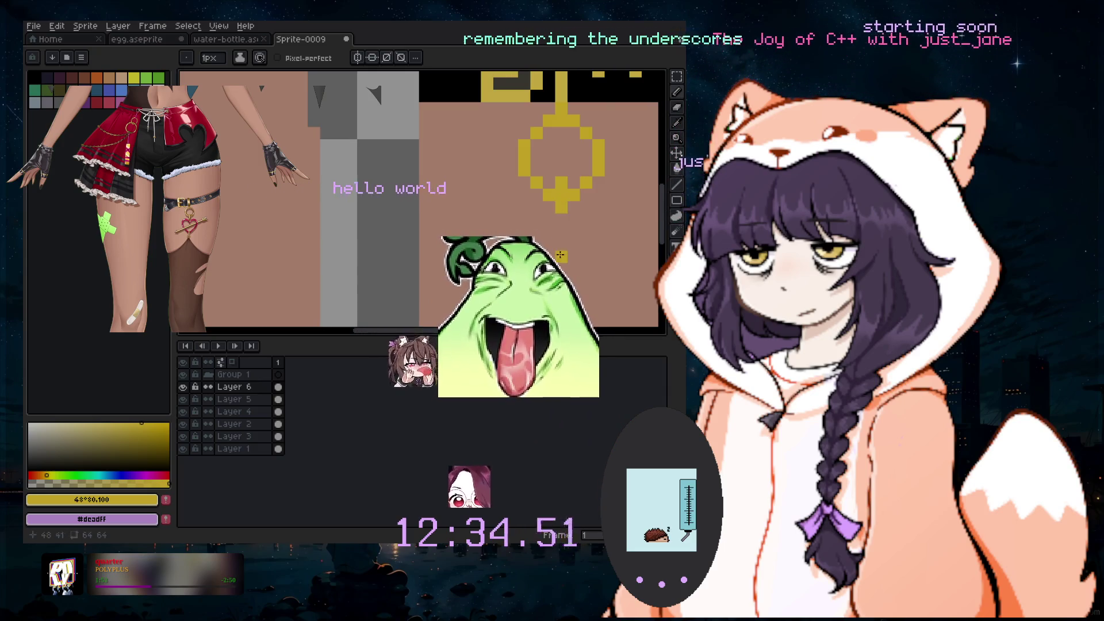
click(98, 103)
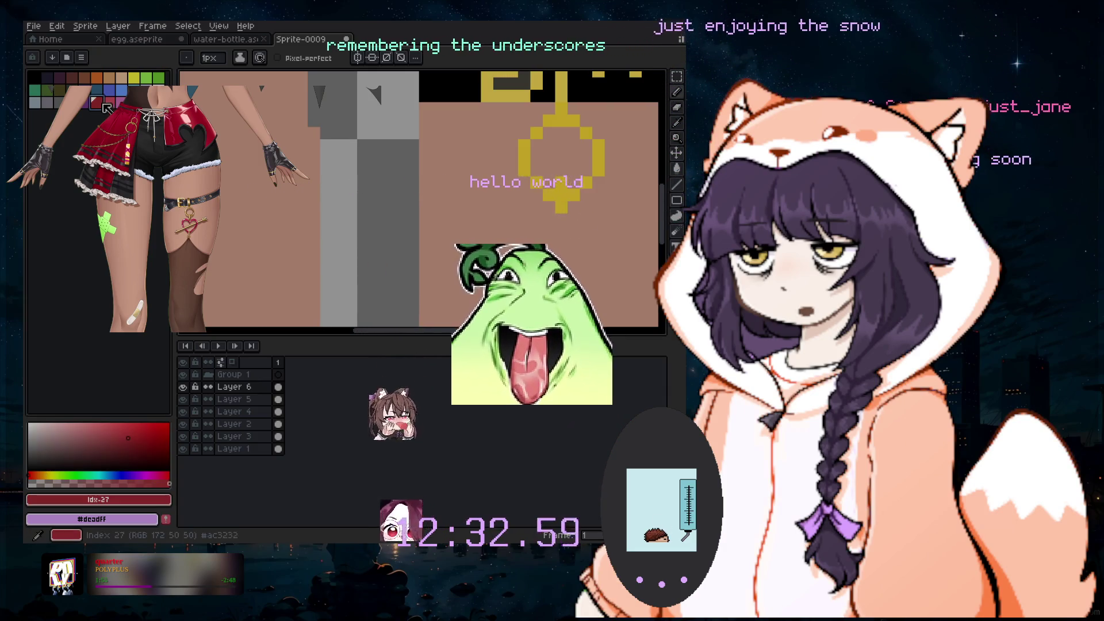
Draw a dark red heart outline beneath the yellow ring, then switch back to yellow
scroll(558, 221, up, 2)
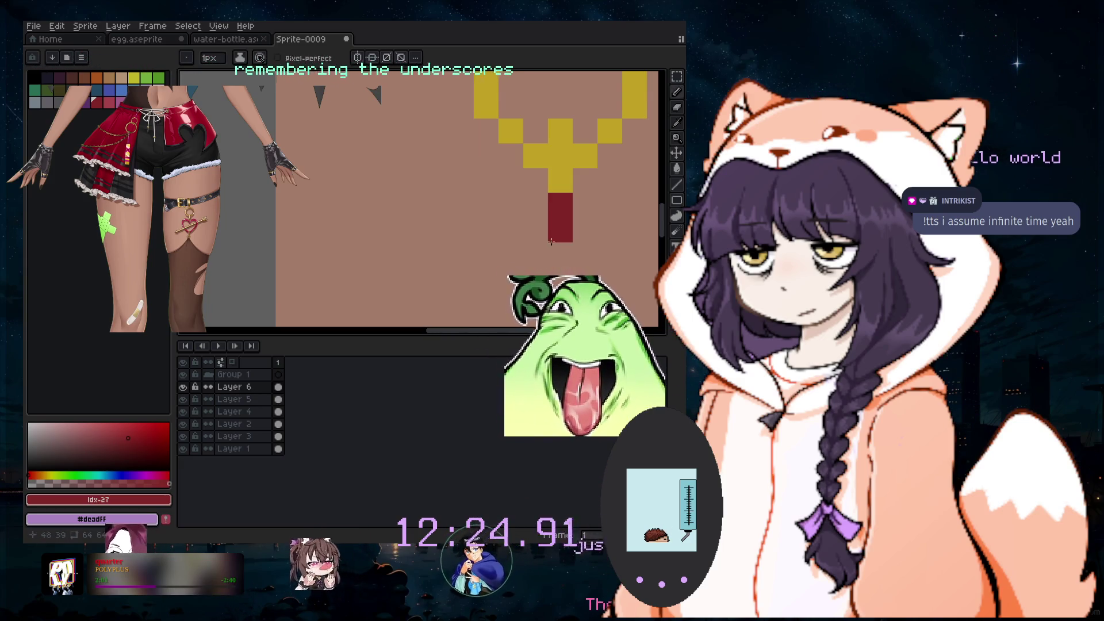
scroll(551, 241, down, 1)
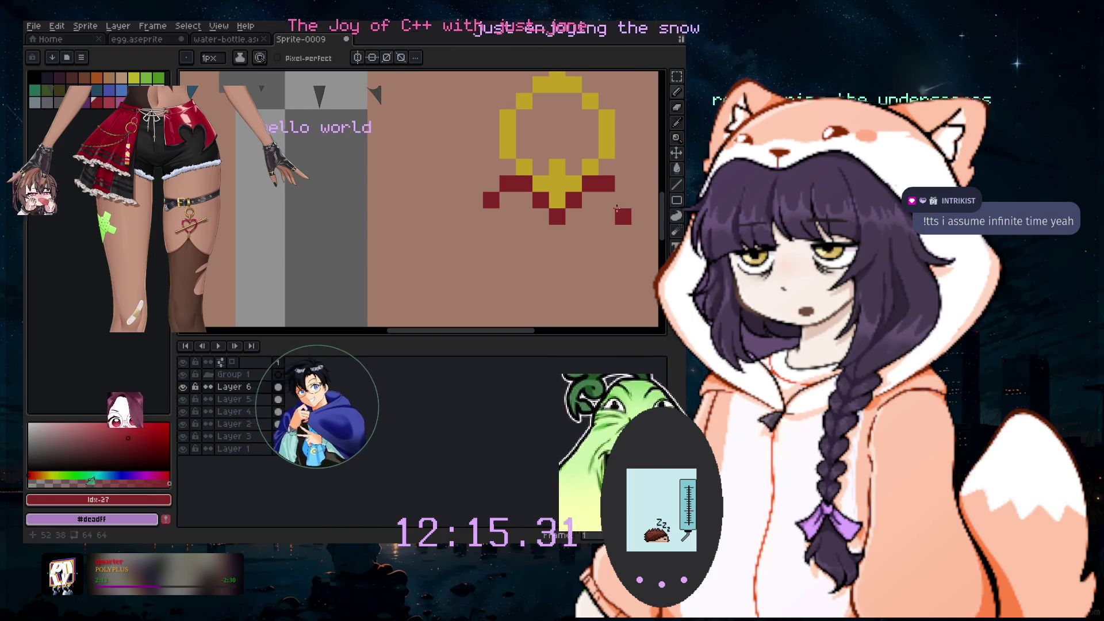
click(617, 196)
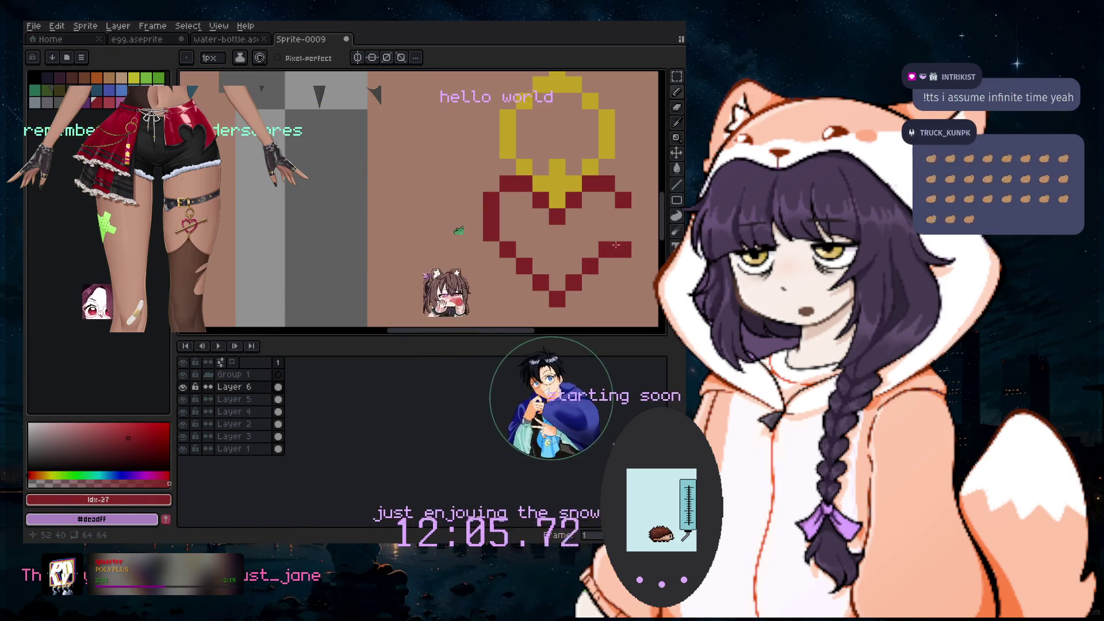
scroll(609, 239, down, 3)
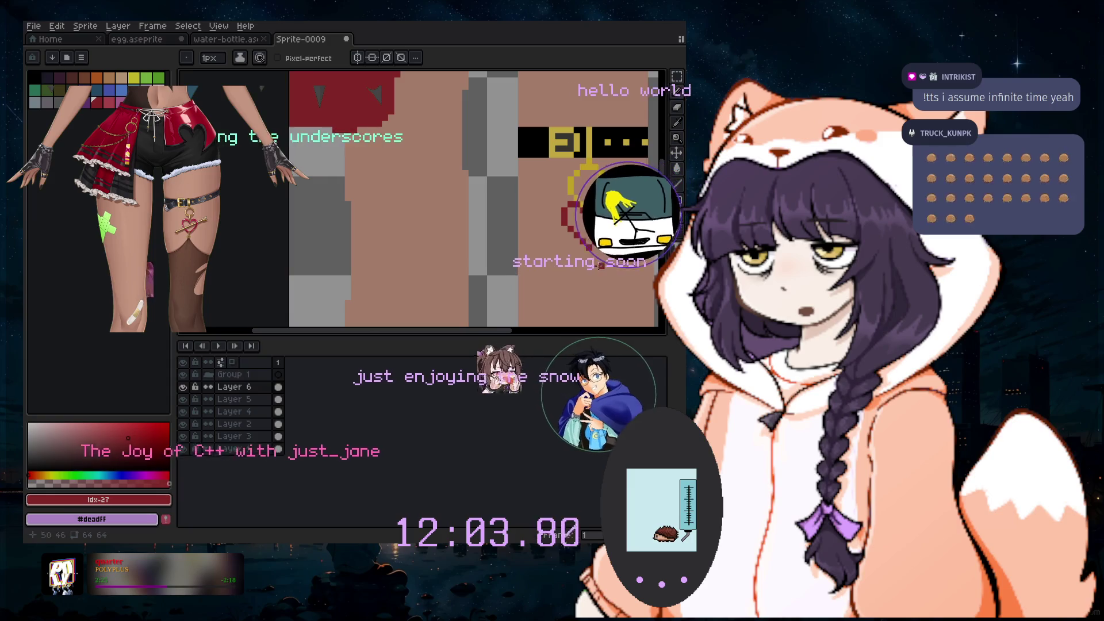
scroll(595, 241, up, 1)
scroll(595, 253, up, 1)
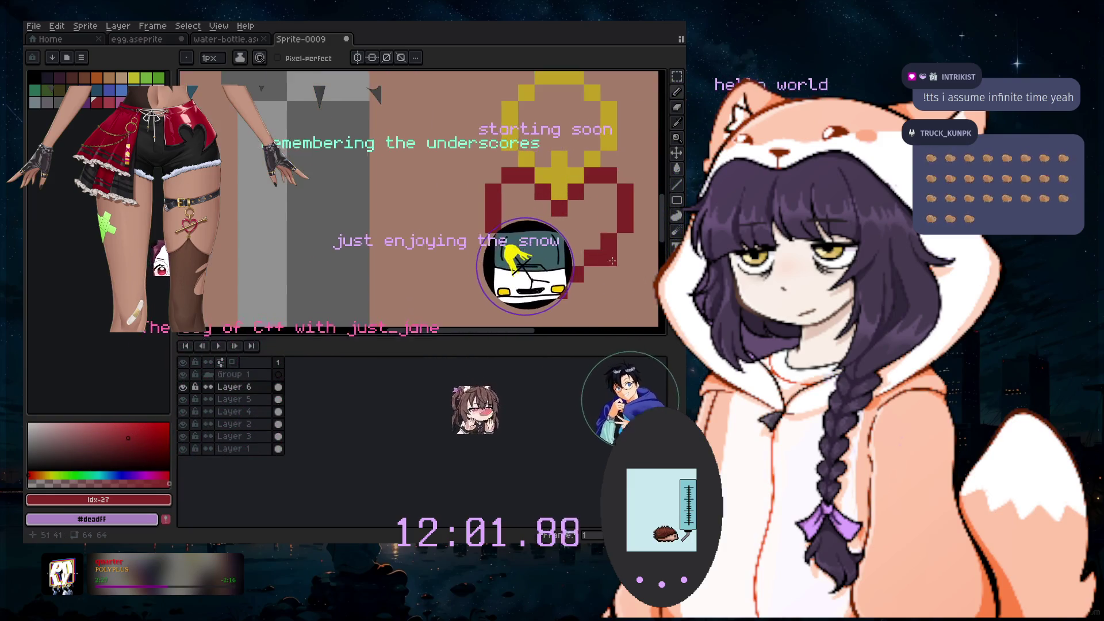
scroll(597, 265, up, 1)
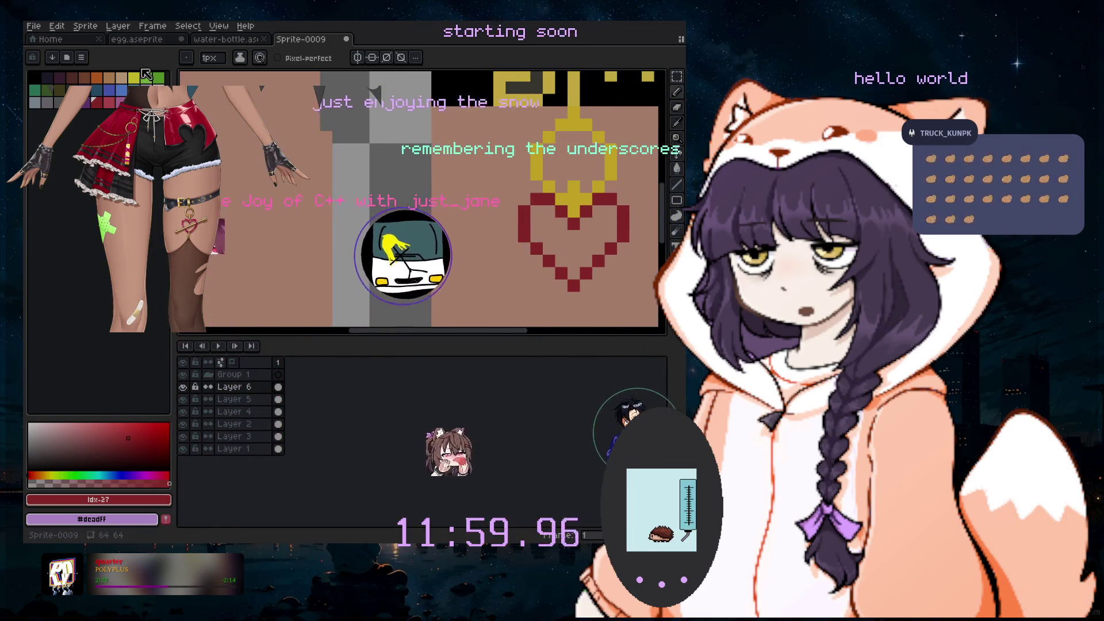
click(135, 76)
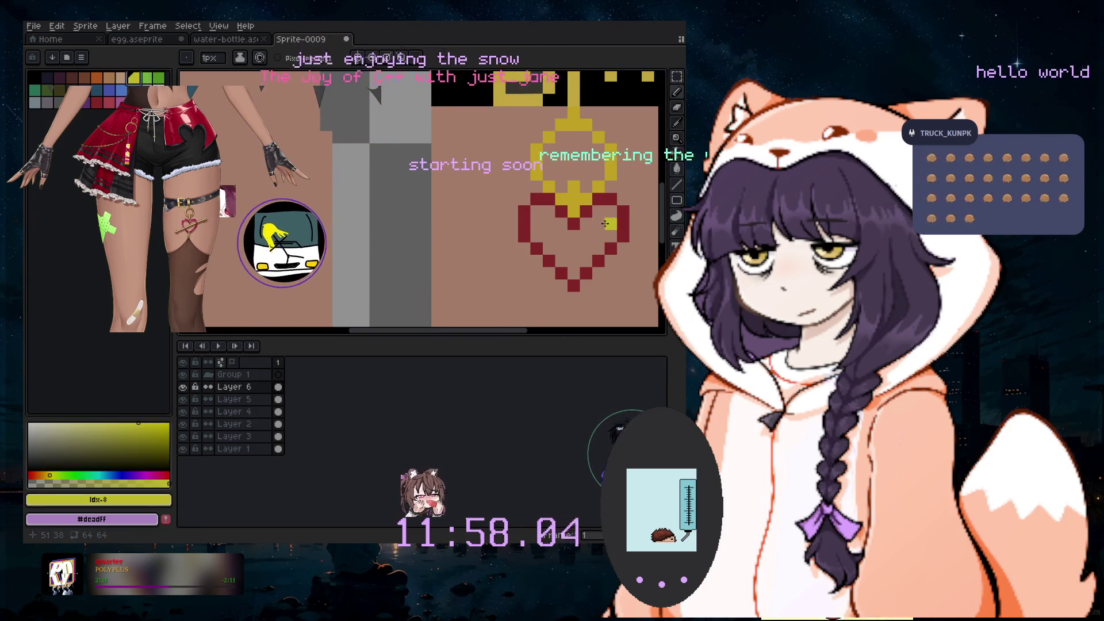
Add yellow chain pixels onto and beside the red heart, erasing one stray pixel
drag(501, 332, 532, 332)
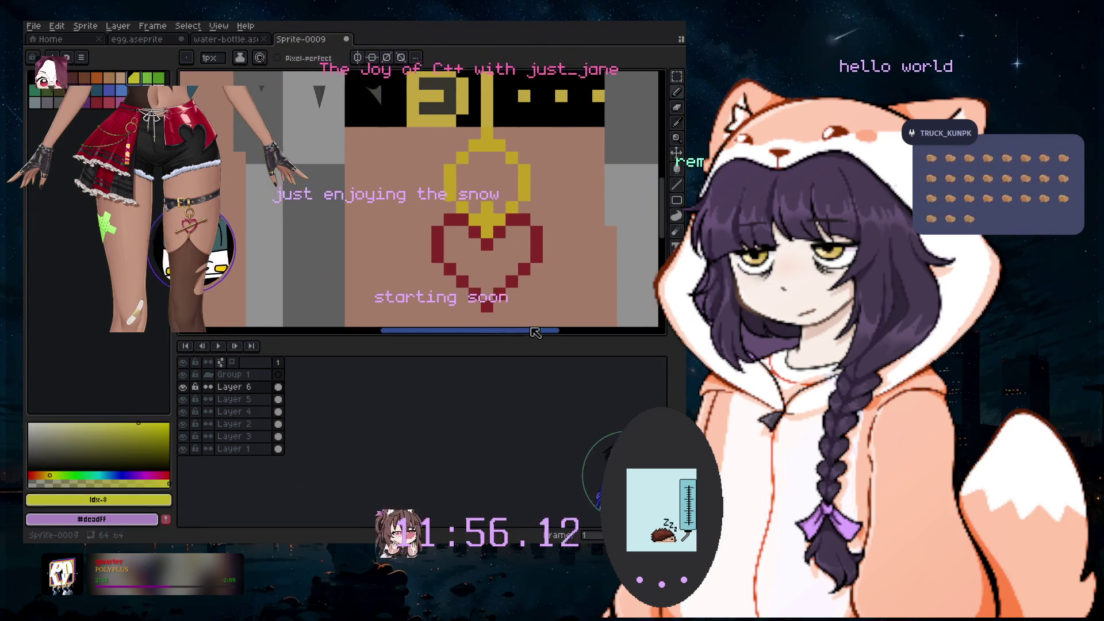
scroll(564, 227, up, 1)
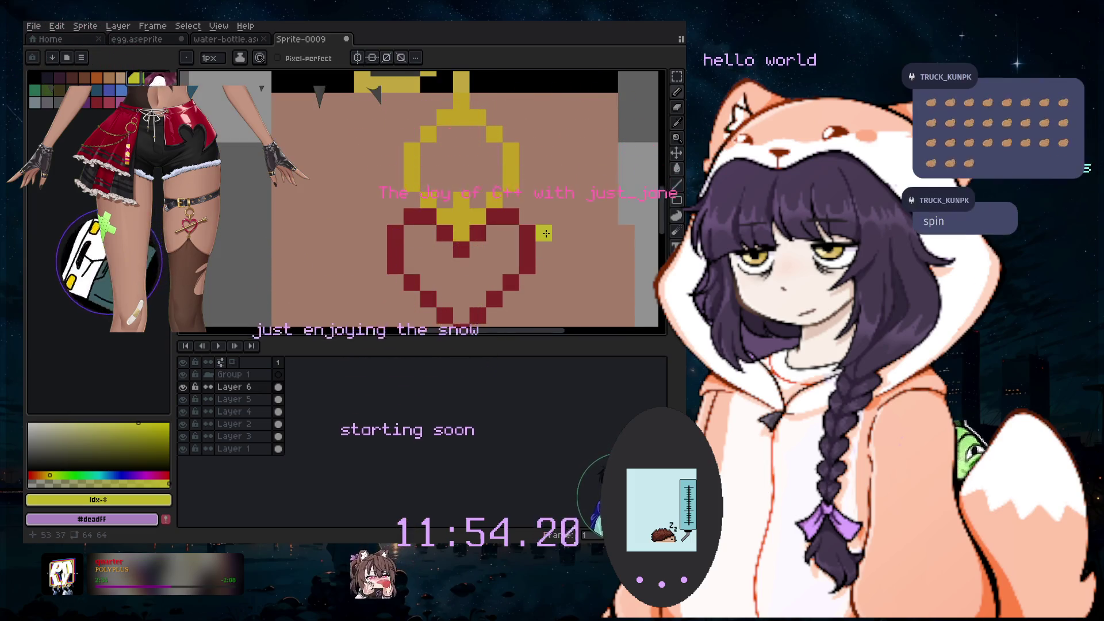
click(510, 248)
click(477, 265)
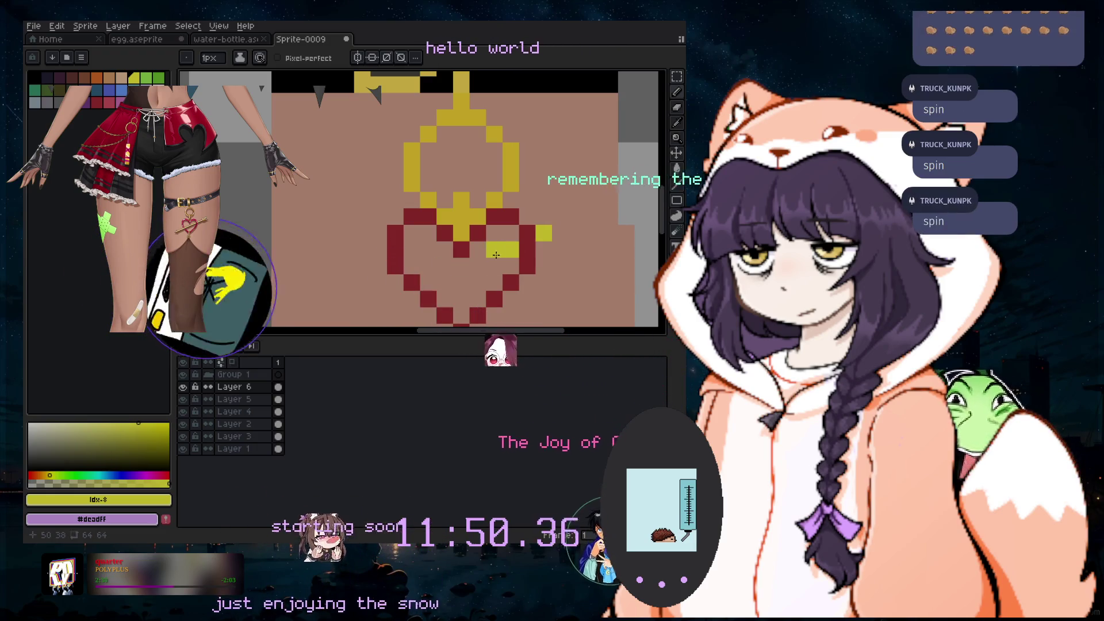
click(494, 264)
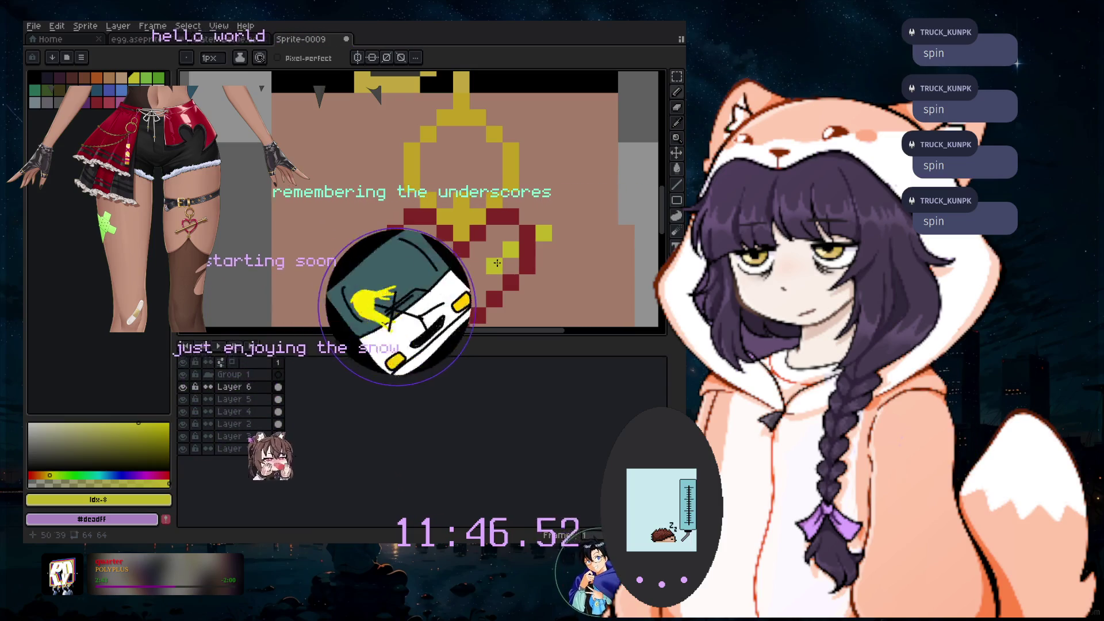
click(548, 218)
key(e)
click(544, 233)
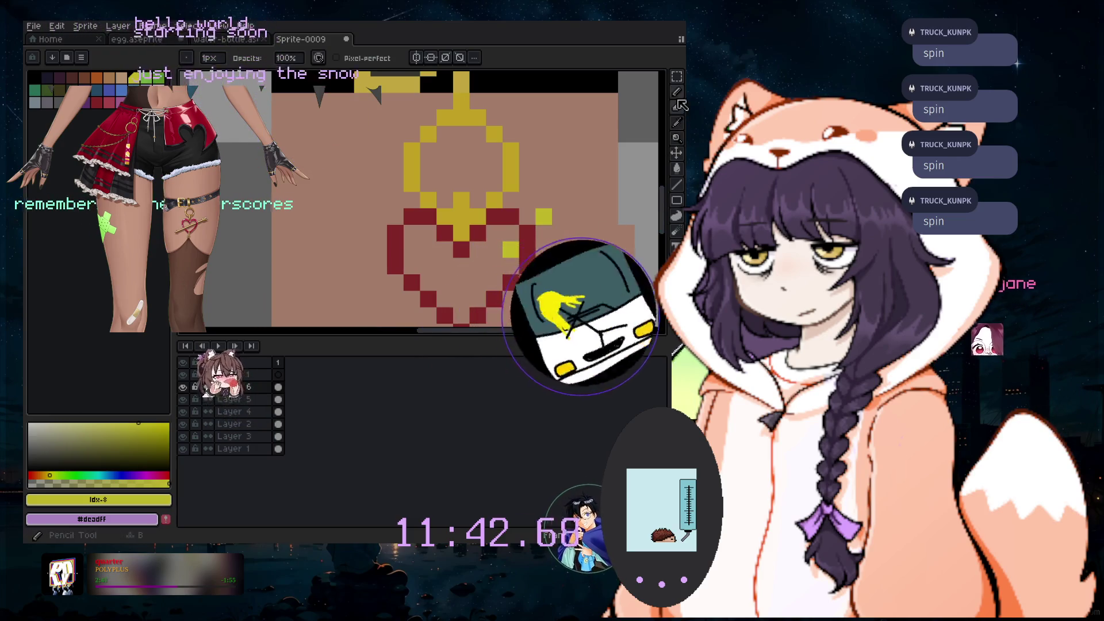
click(676, 92)
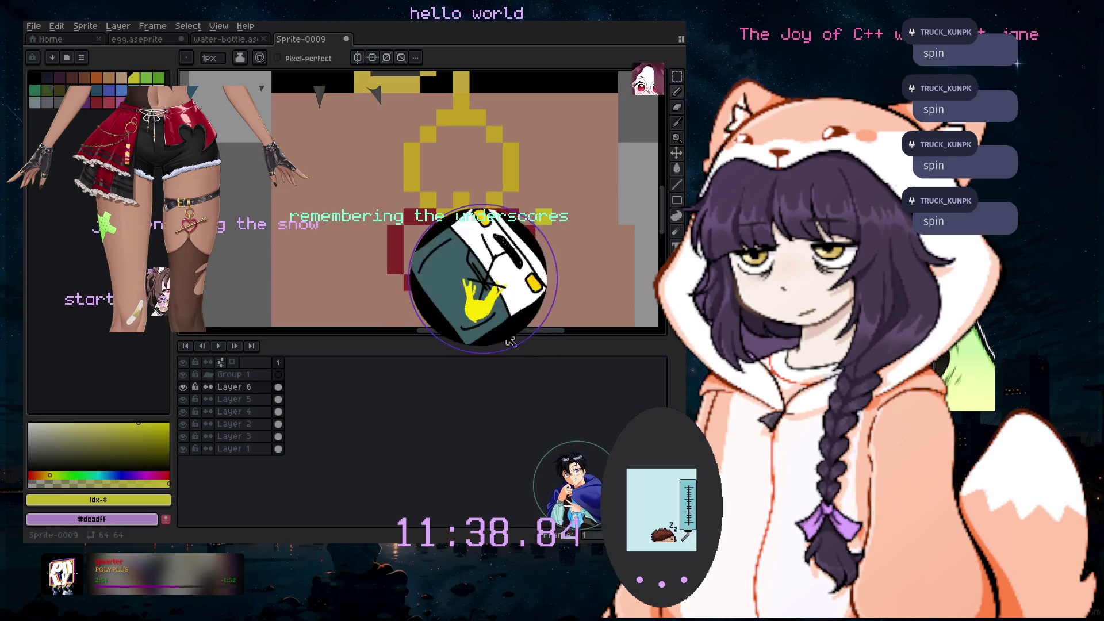
Extend the yellow chain diagonally down-left below the heart, undoing a stray pixel
scroll(448, 211, down, 3)
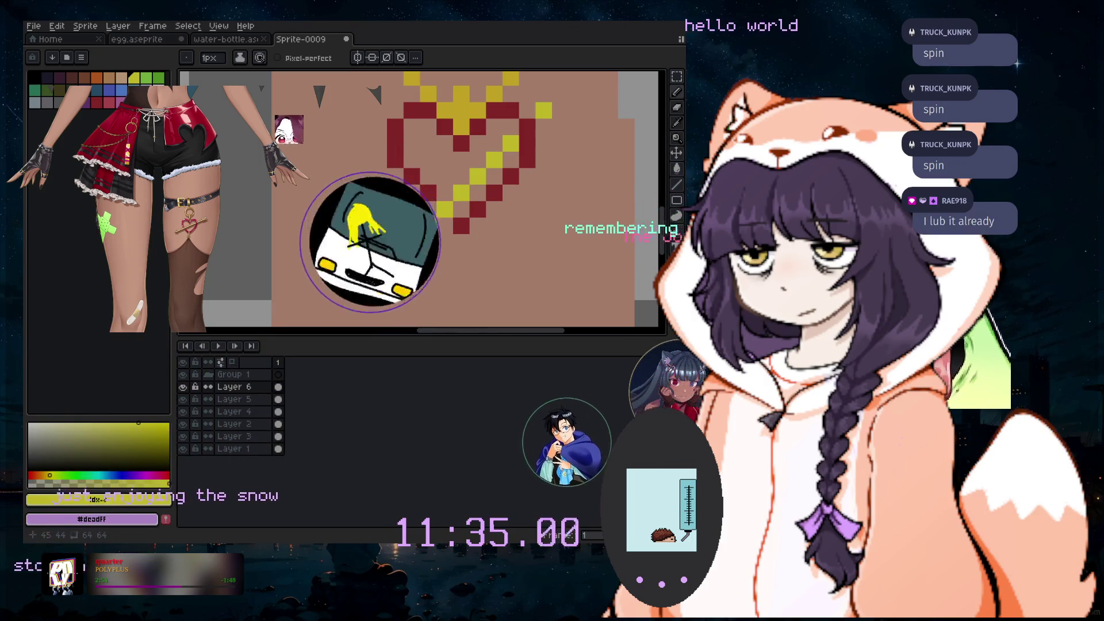
click(545, 94)
click(560, 111)
click(396, 269)
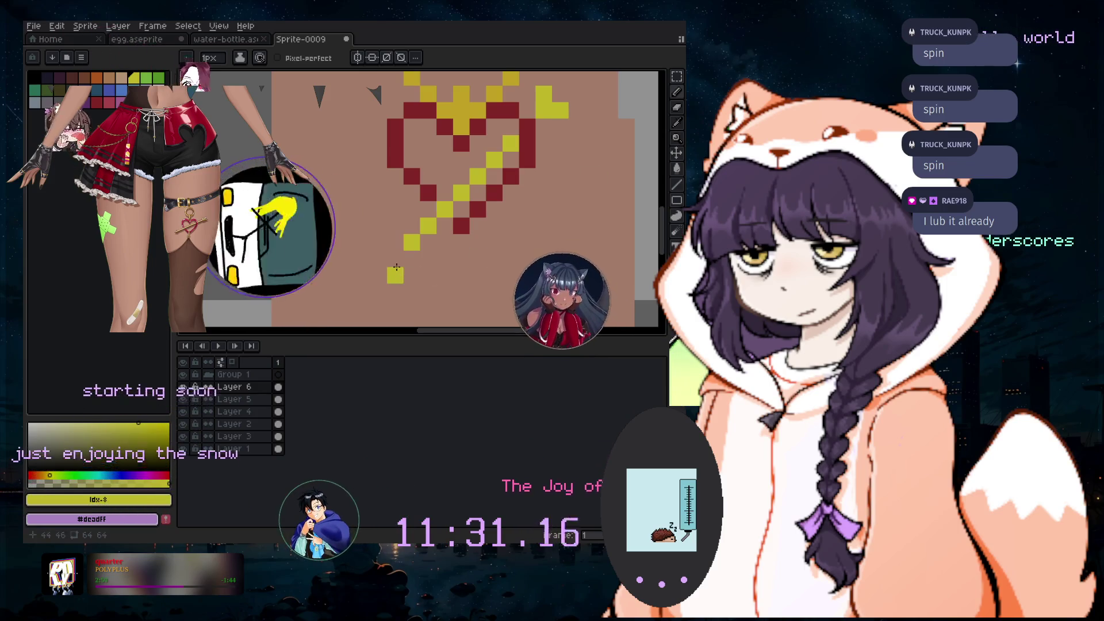
key(ctrl+z)
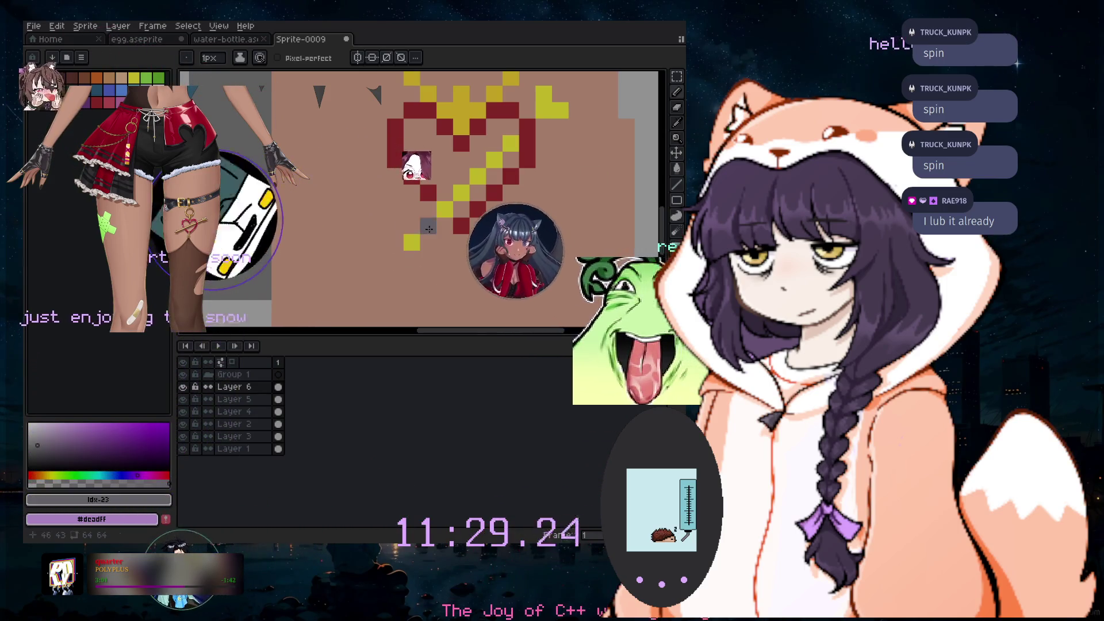
scroll(345, 304, down, 2)
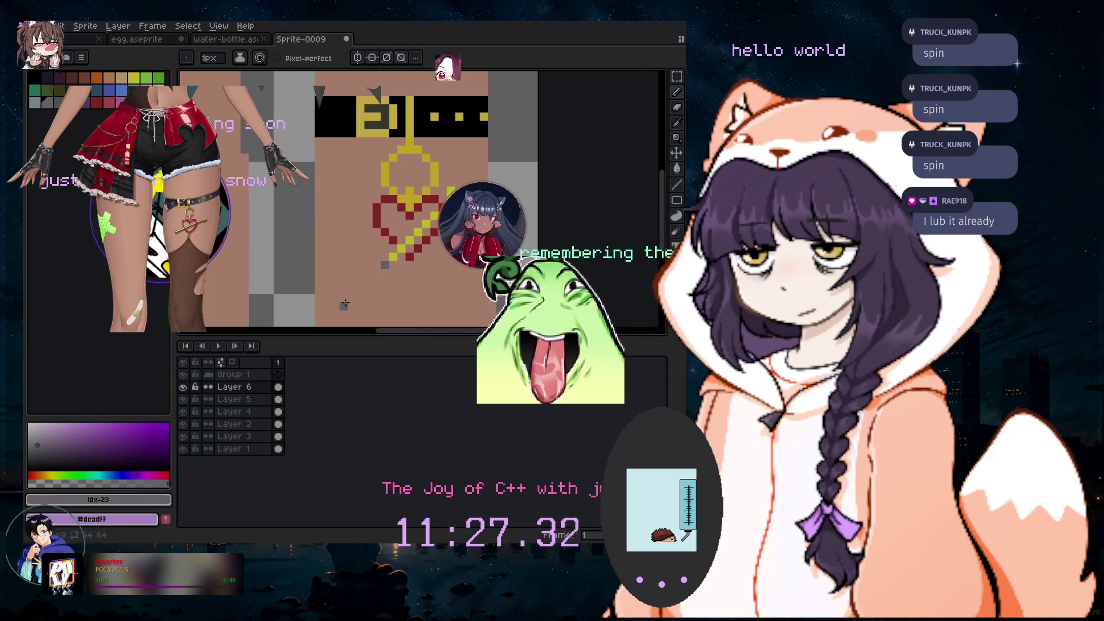
scroll(345, 304, up, 1)
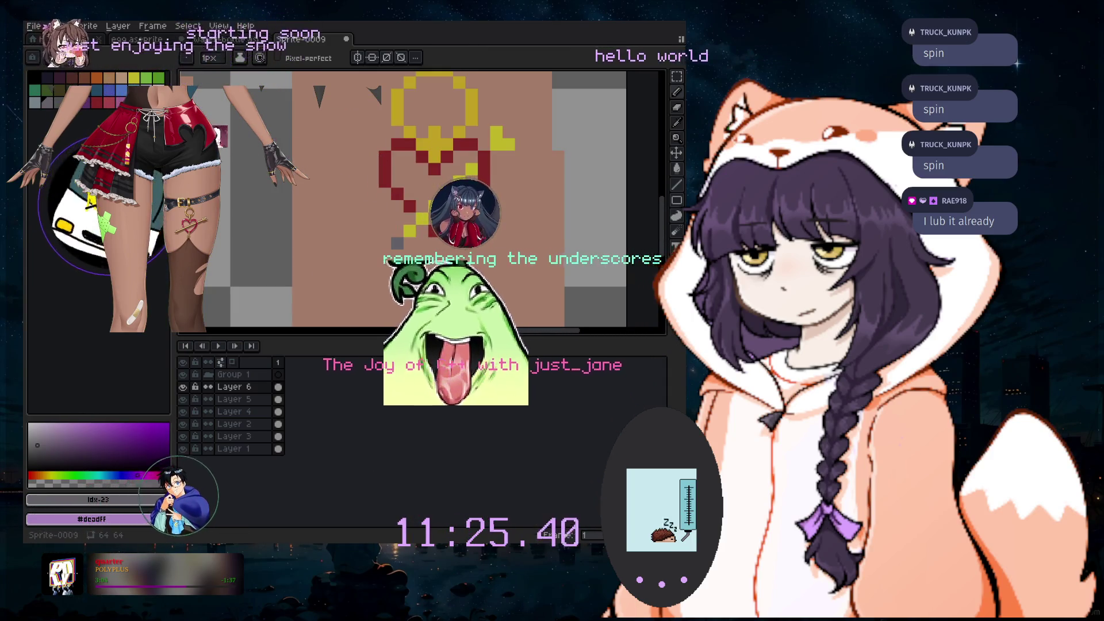
alt+click(543, 268)
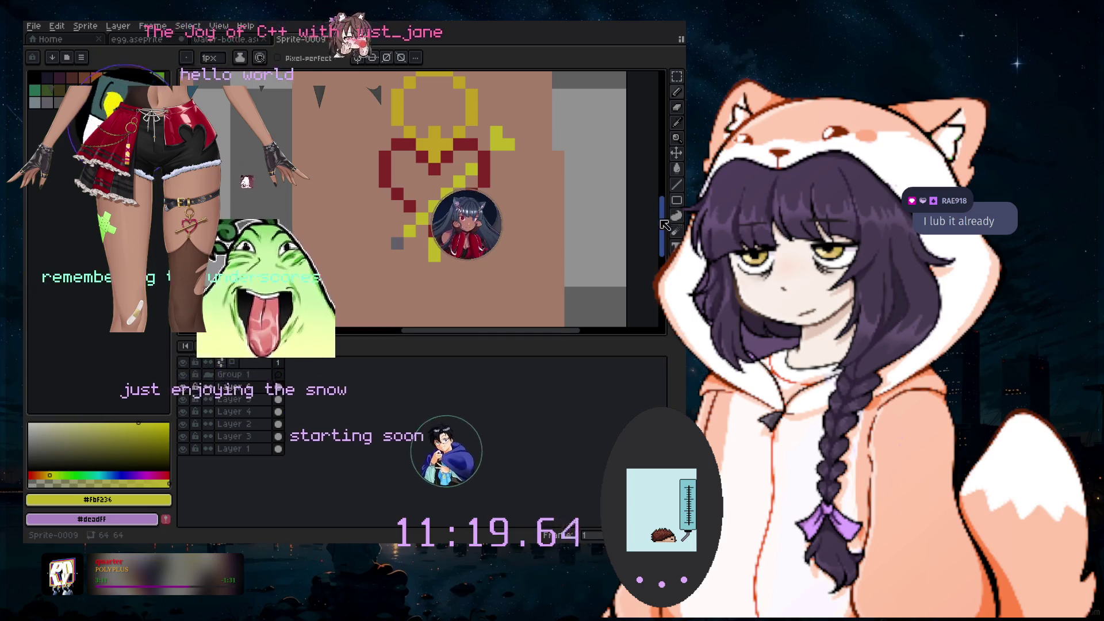
drag(662, 233, 666, 268)
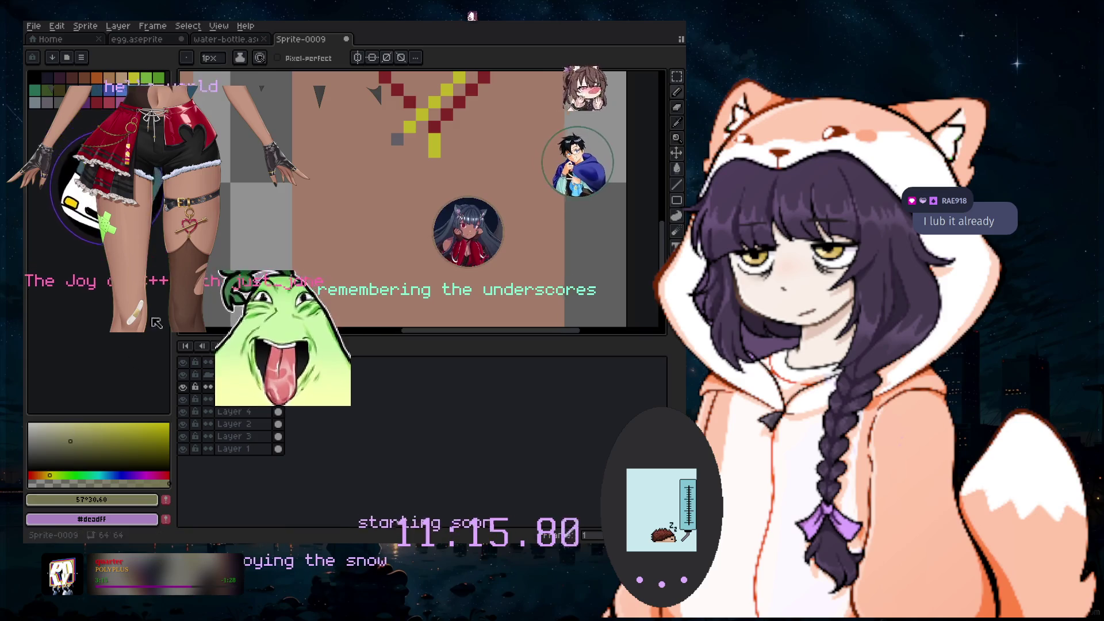
click(75, 77)
Try several palette colours, settle on a dark brown-purple, and enlarge the brush
click(121, 102)
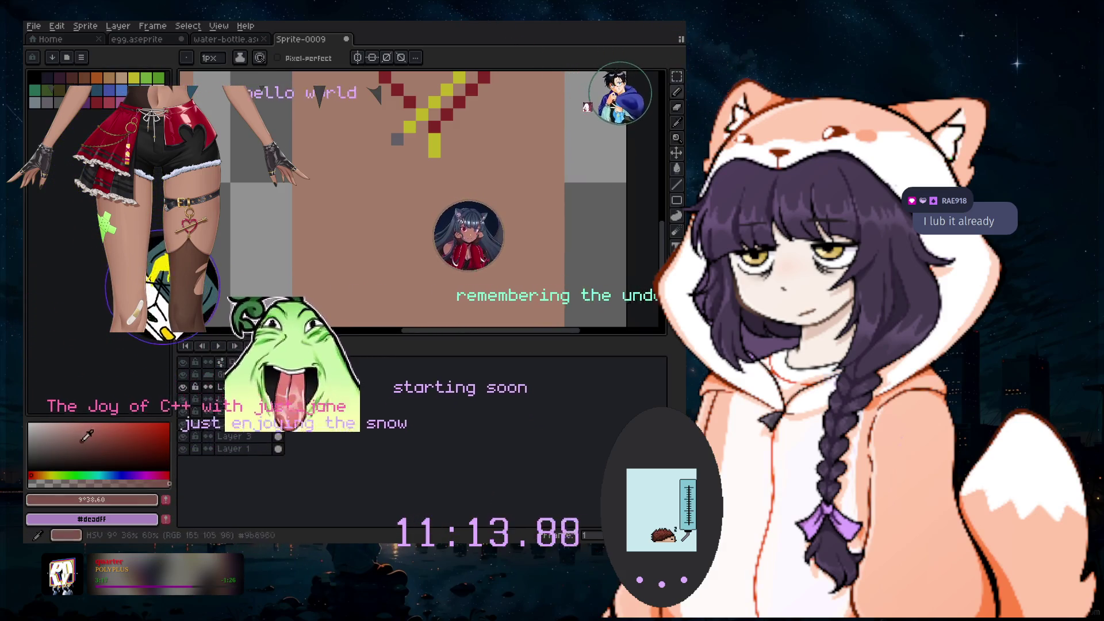
click(146, 102)
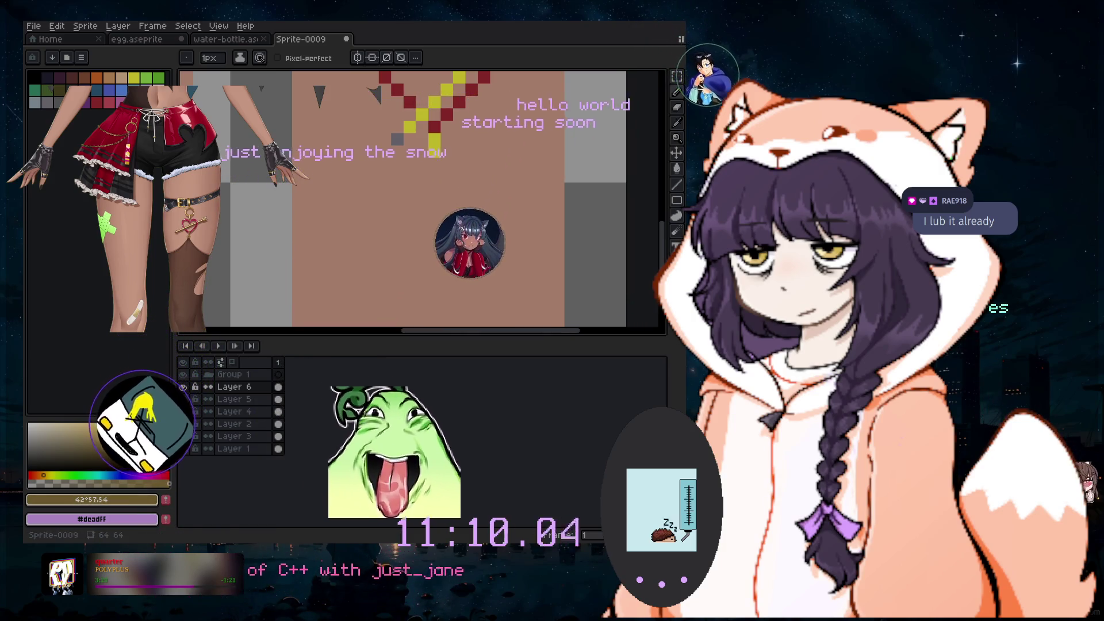
click(59, 79)
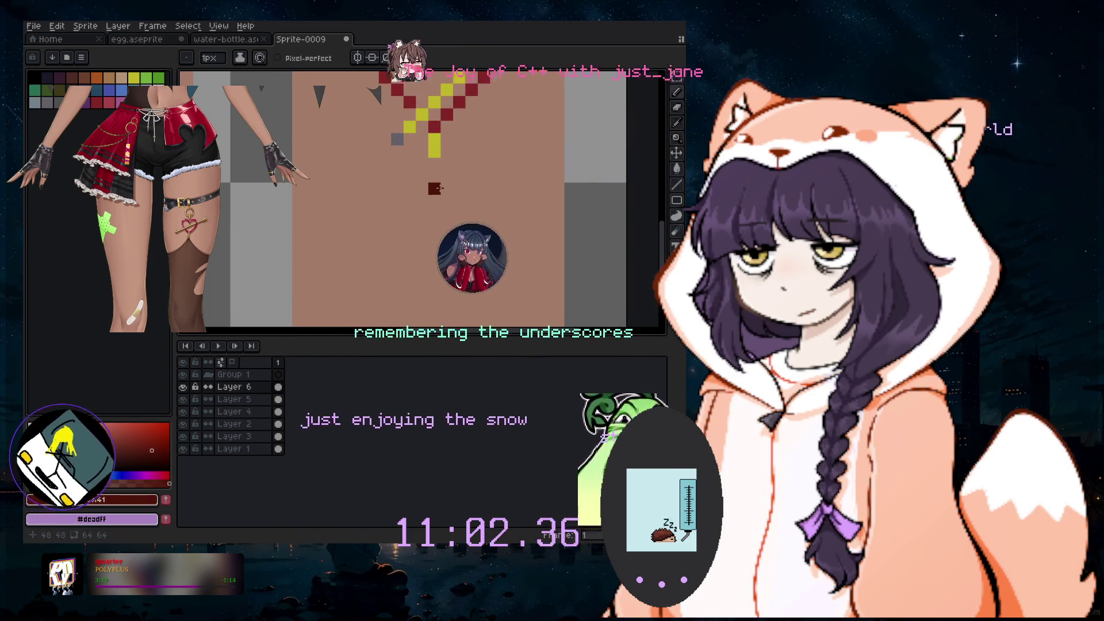
key(plus)
key(plus)
key(plus)
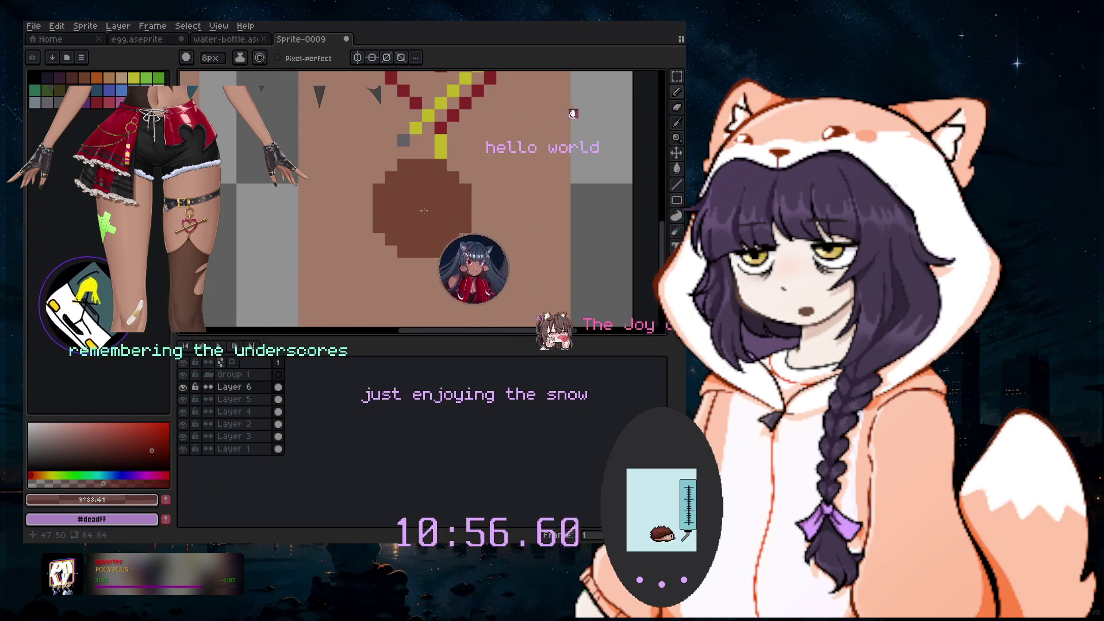
Draw stair-stepped brown strap lines fanning down-left and down-right beneath the heart charm
click(440, 165)
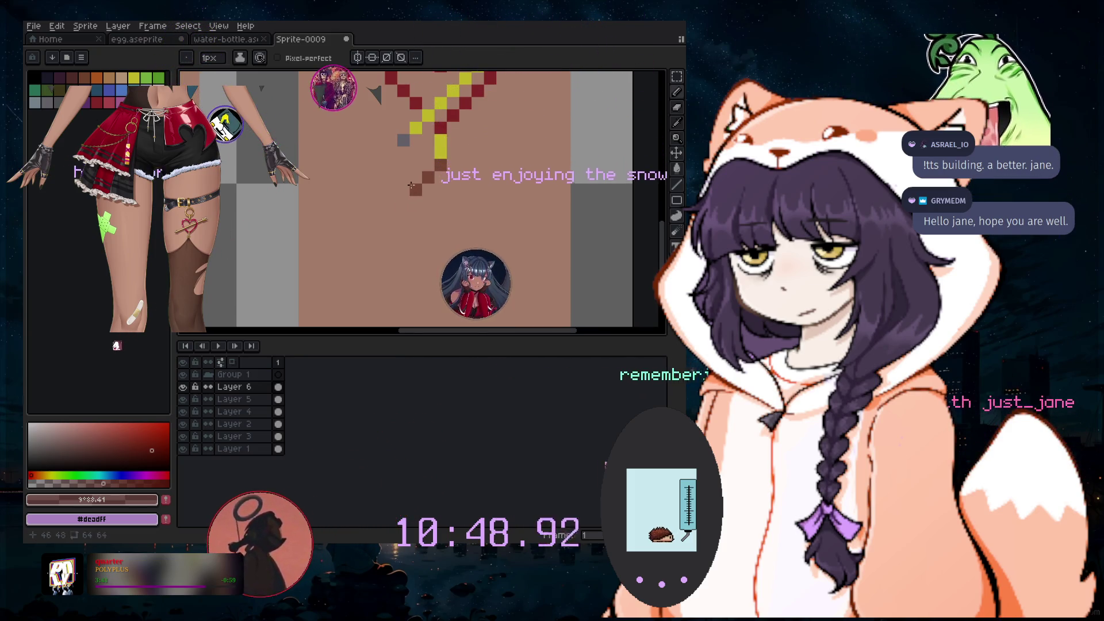
click(412, 187)
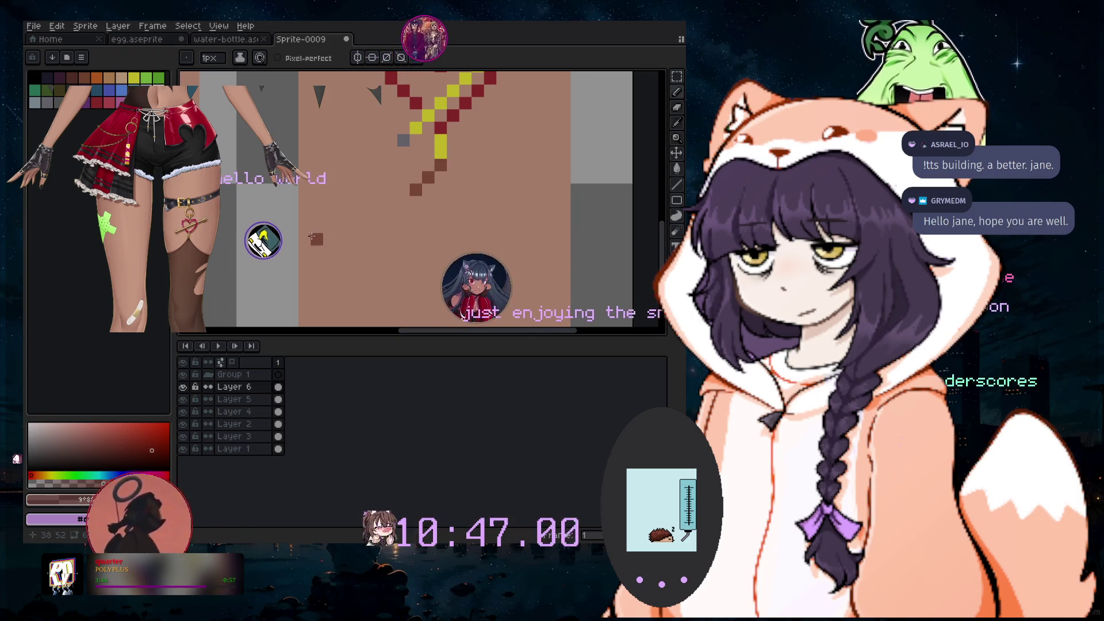
drag(305, 237, 321, 234)
click(332, 228)
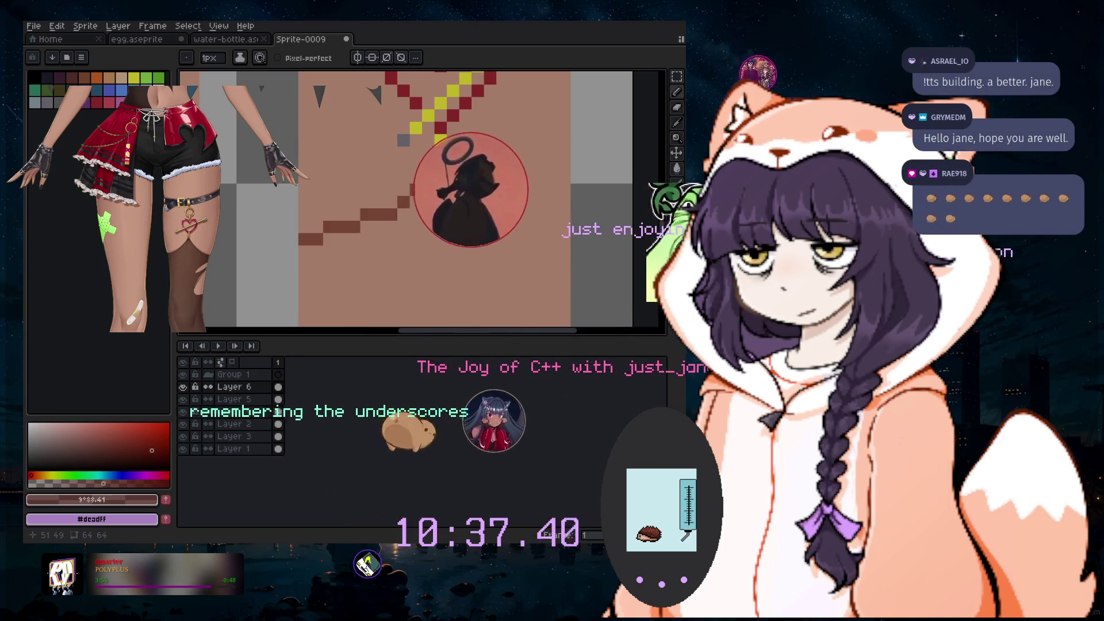
drag(477, 202, 556, 229)
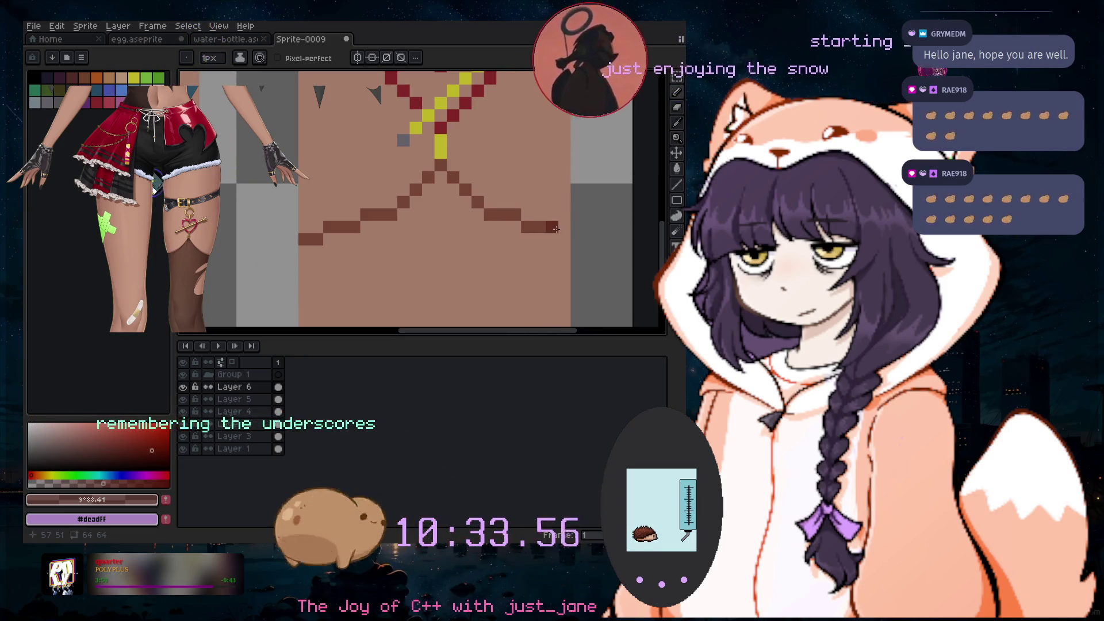
scroll(569, 282, down, 1)
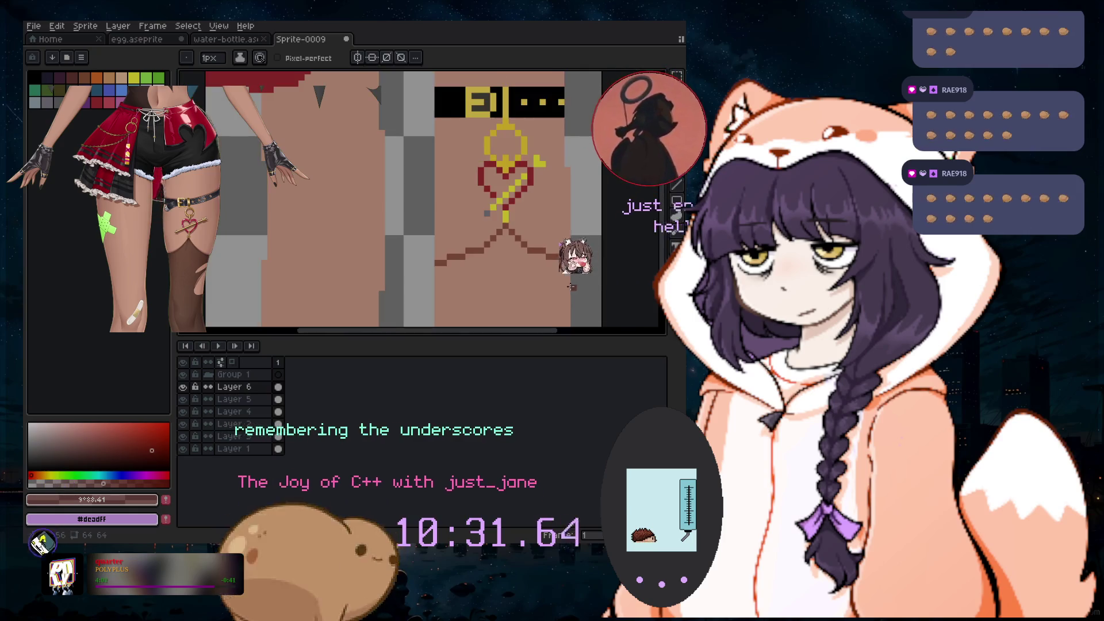
scroll(621, 264, down, 2)
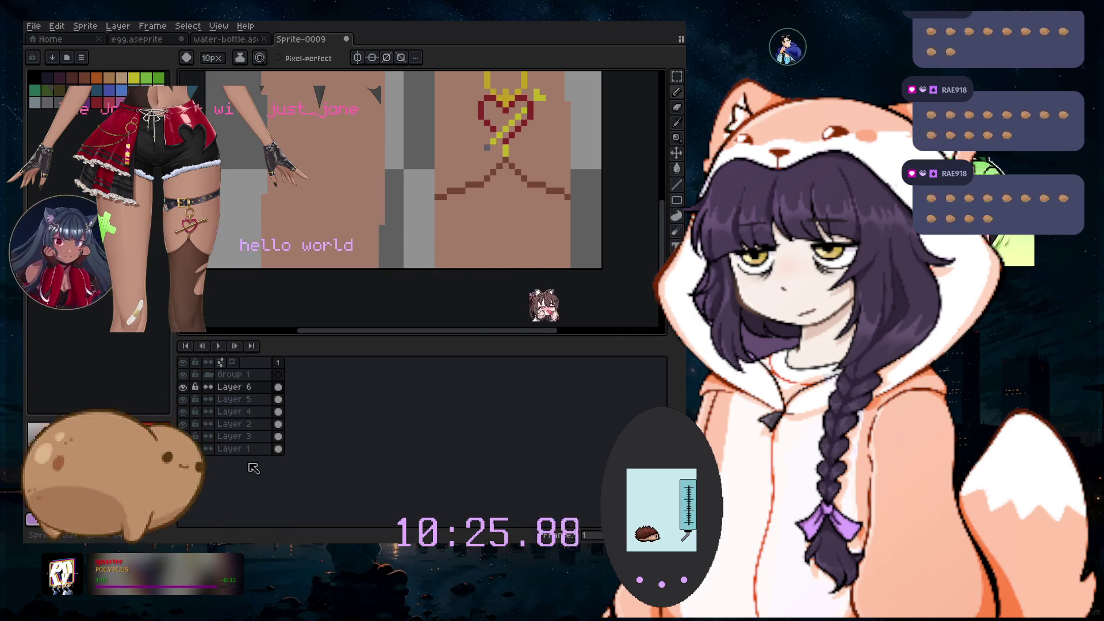
Select the skin areas and fill the region below the straps with dark brown
key(ctrl+shift+d)
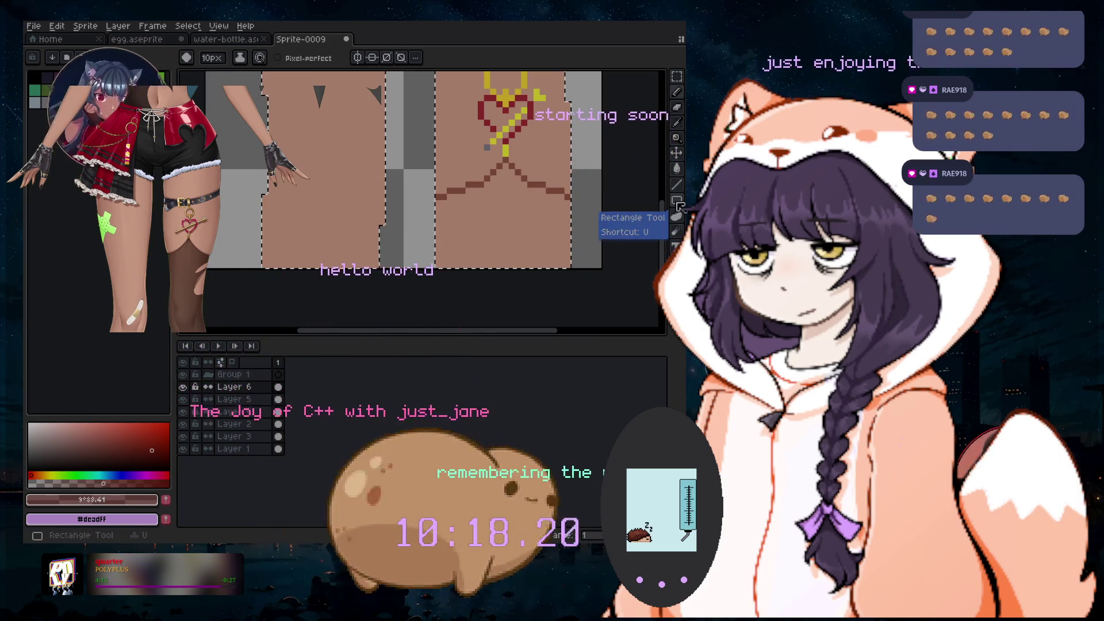
click(680, 169)
click(503, 230)
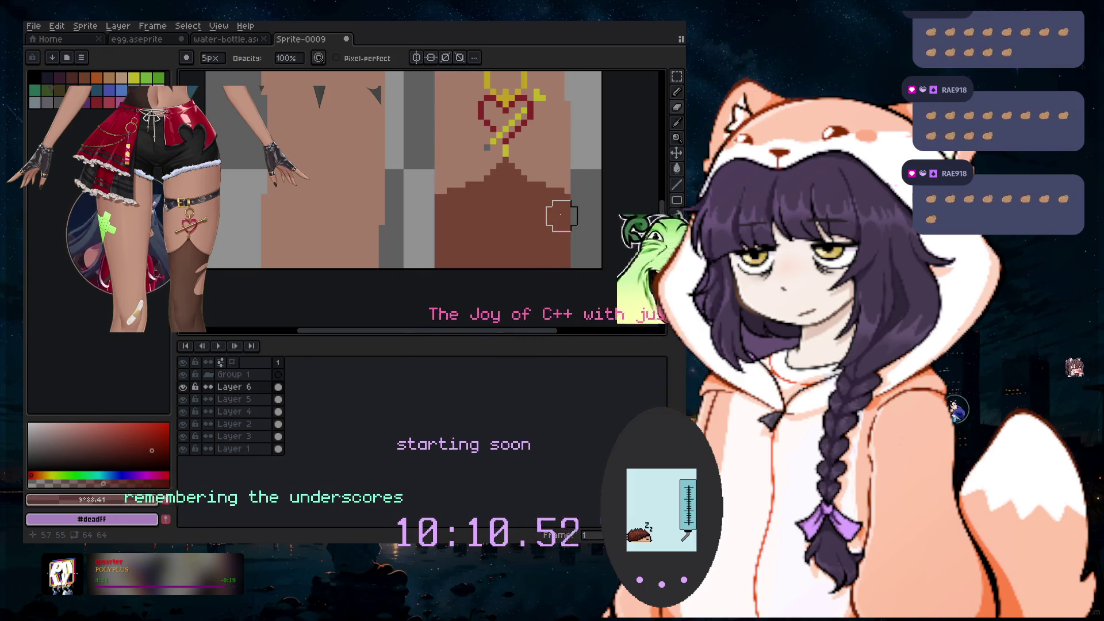
scroll(558, 213, up, 1)
scroll(559, 213, up, 1)
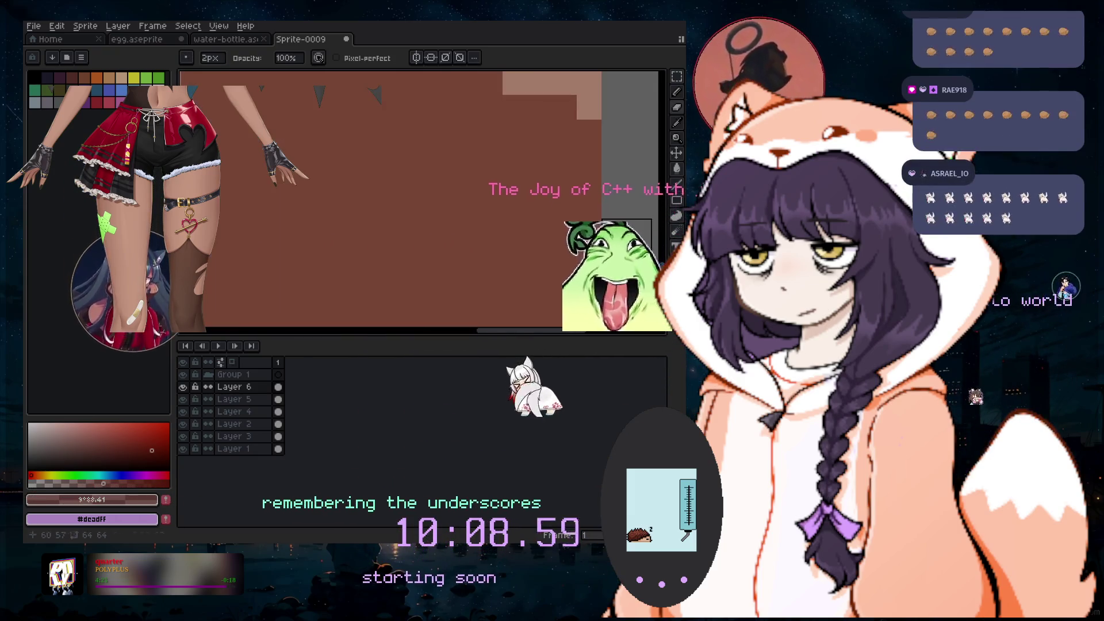
Paint light-brown stepped edges onto the dark brown area with a larger brush
drag(605, 200, 504, 236)
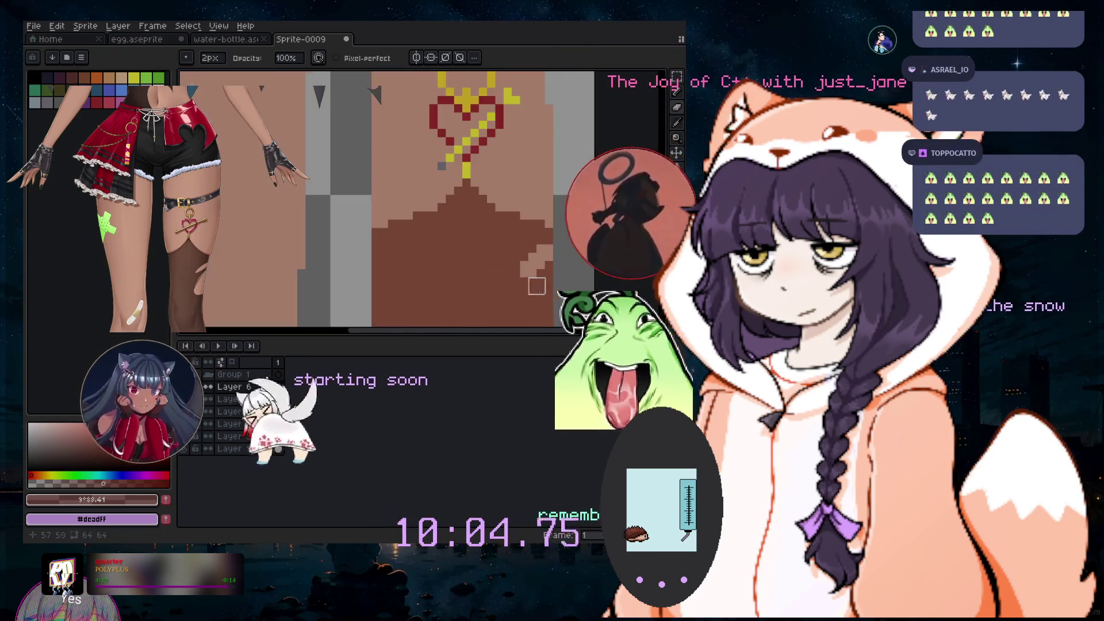
scroll(544, 291, down, 2)
key(plus)
key(plus)
key(plus)
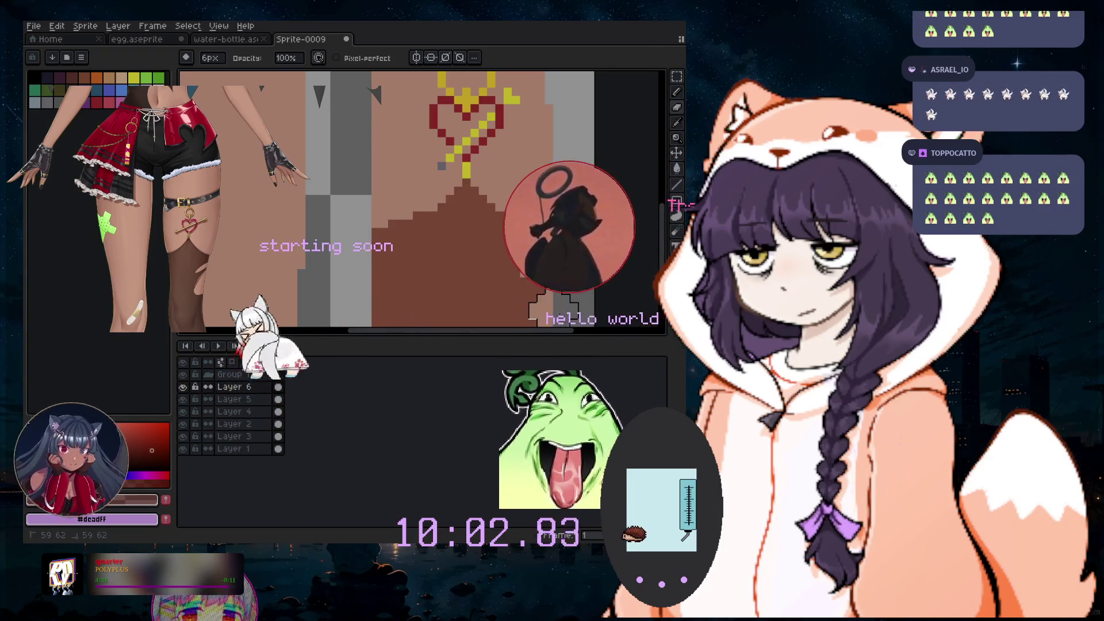
scroll(632, 201, up, 2)
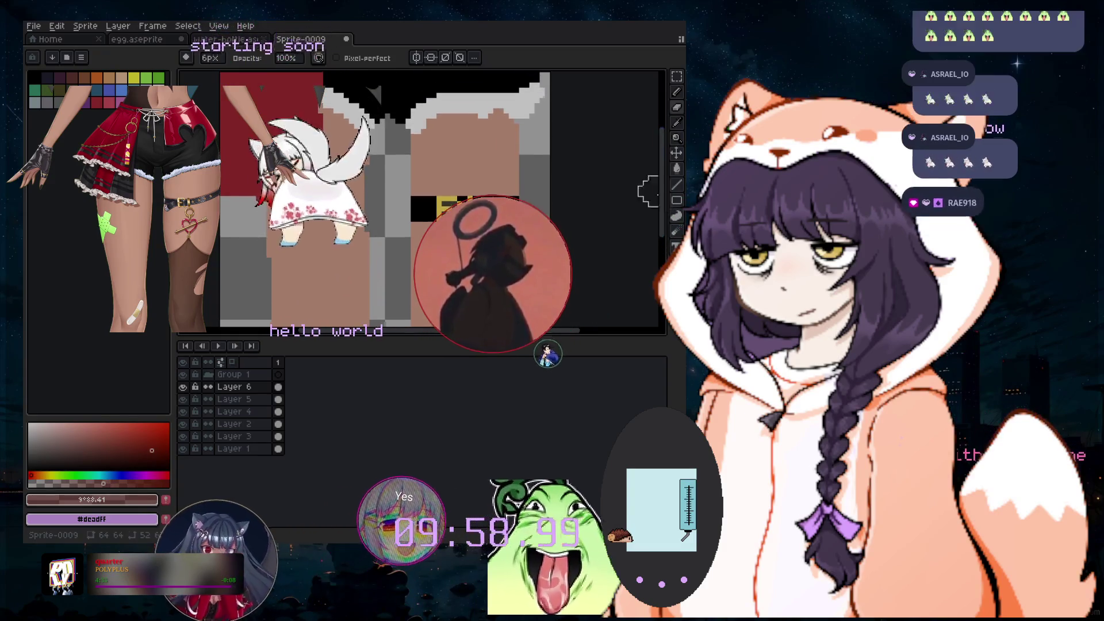
click(677, 92)
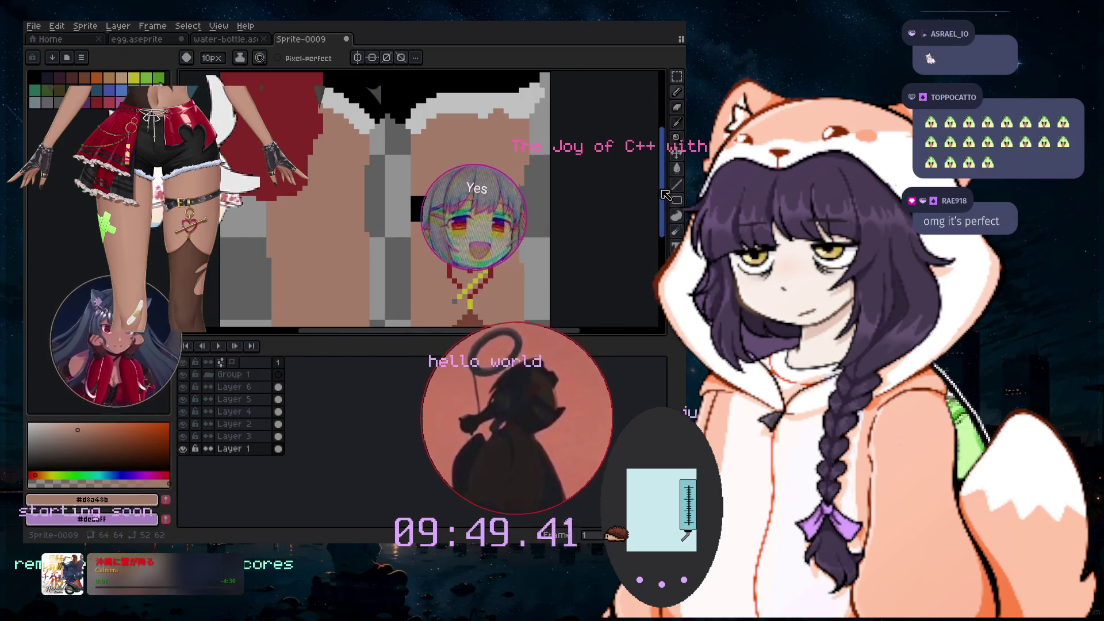
scroll(652, 241, down, 5)
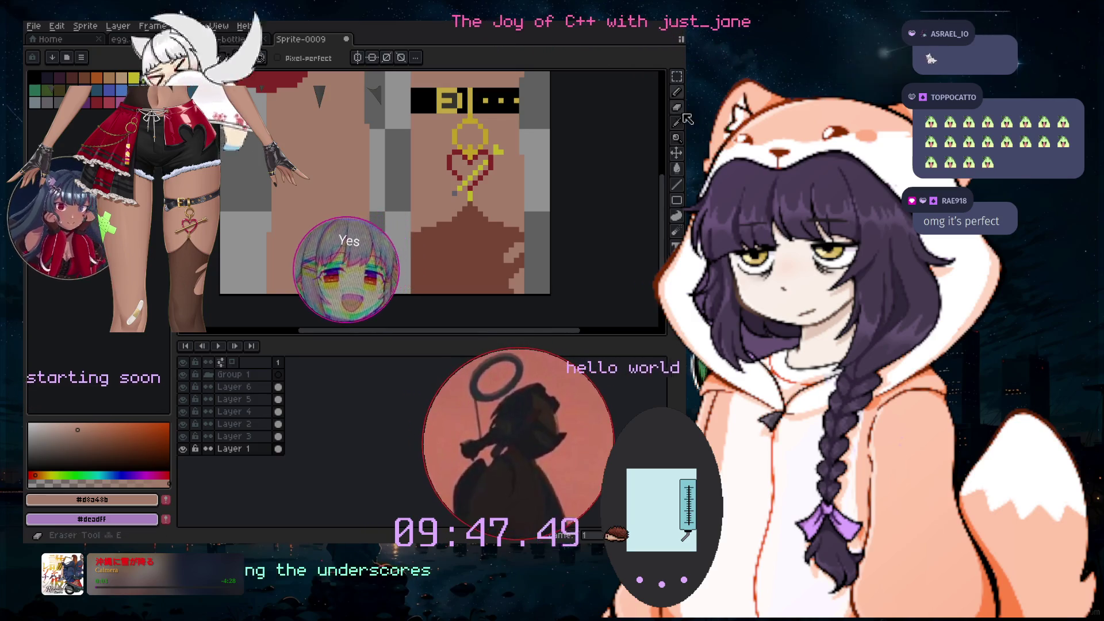
key(b)
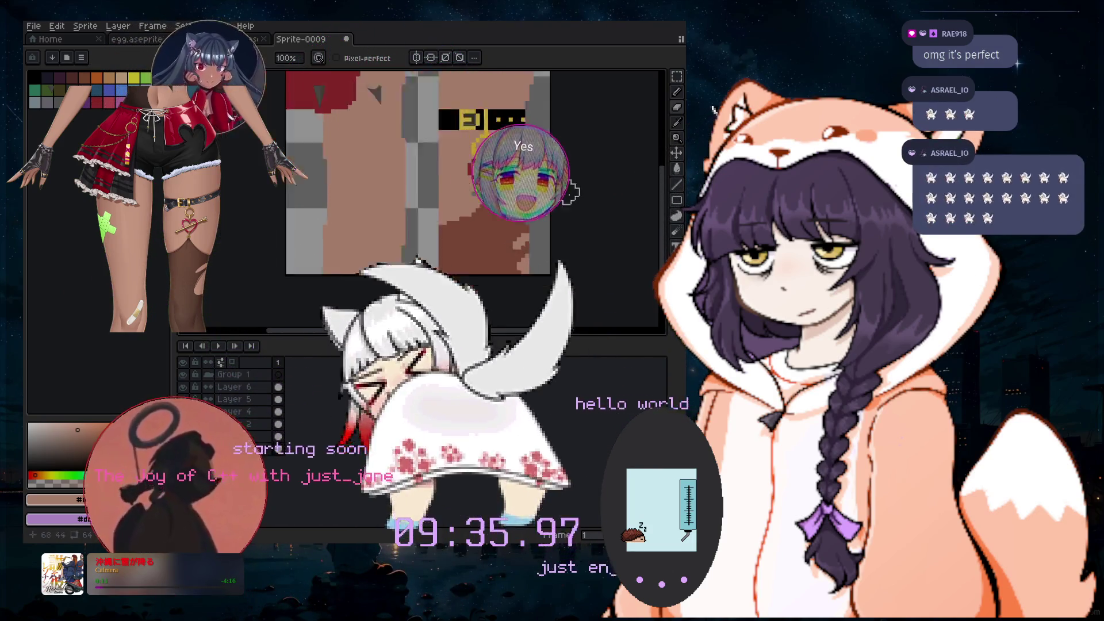
scroll(547, 241, down, 2)
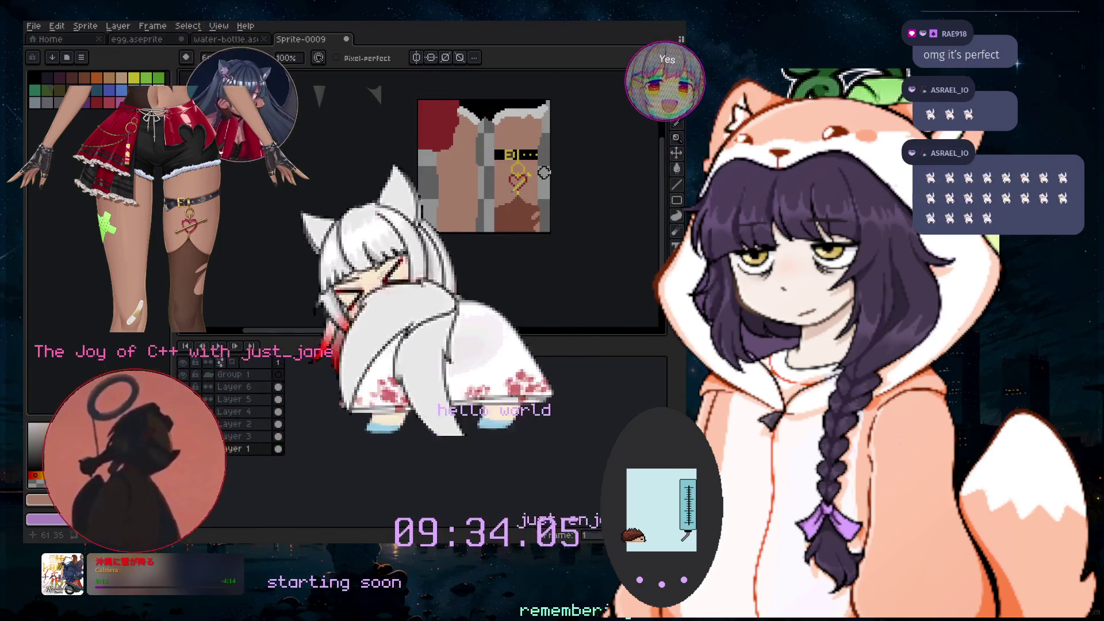
scroll(551, 177, up, 2)
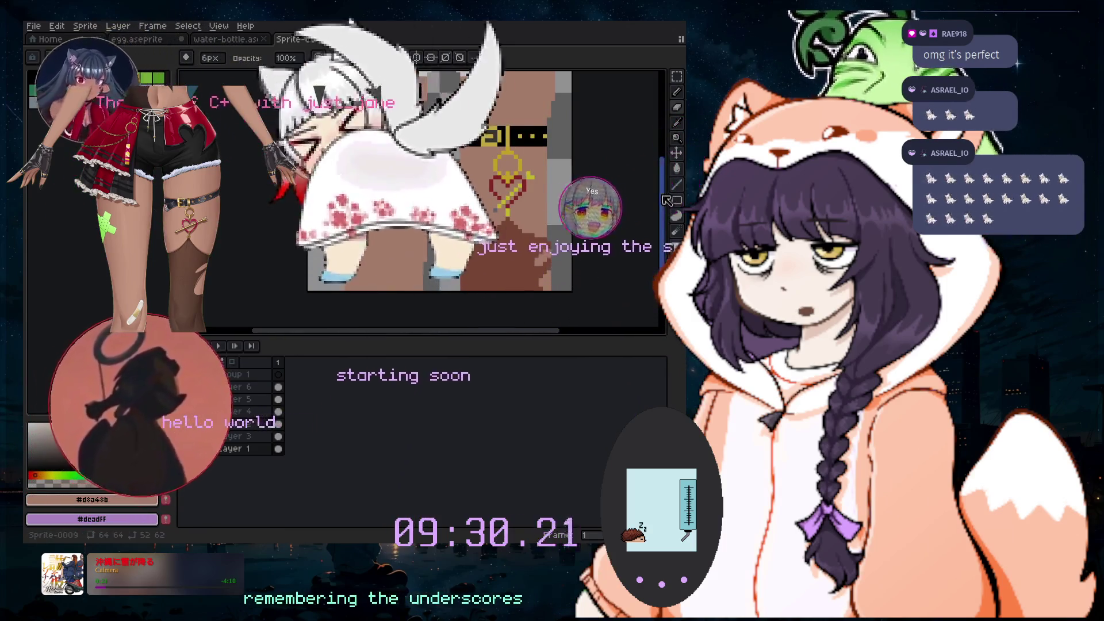
scroll(584, 147, up, 3)
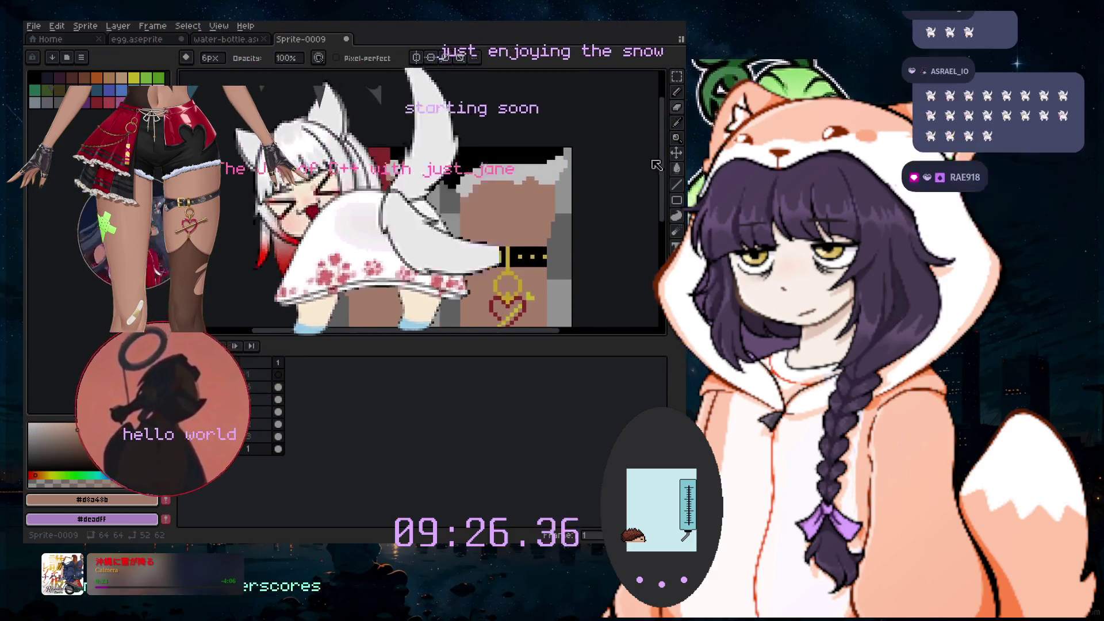
scroll(518, 212, up, 1)
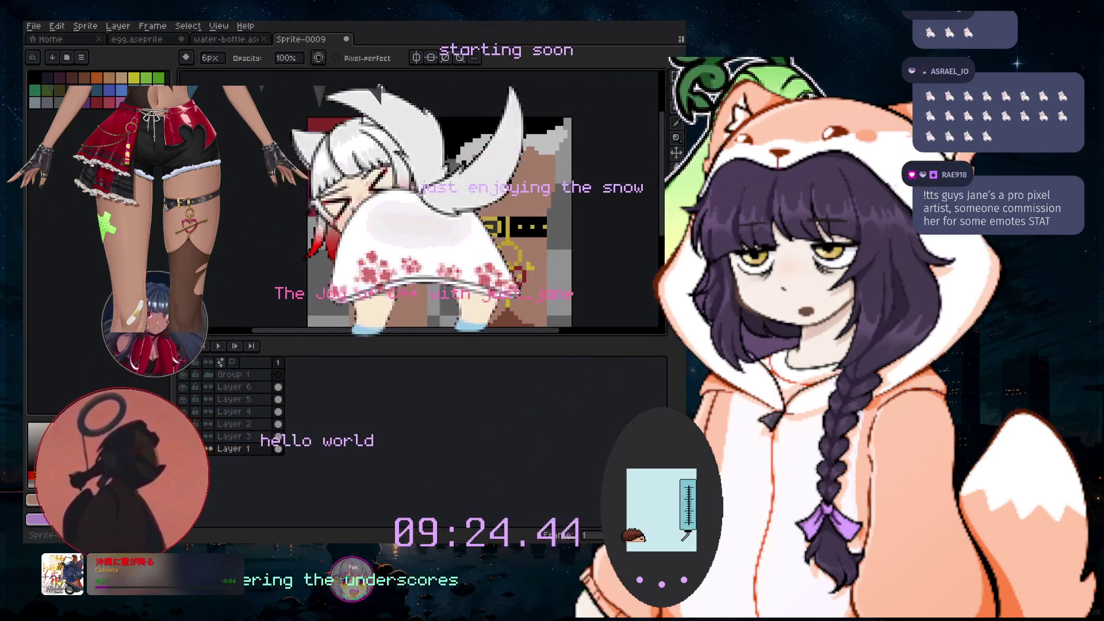
key(i)
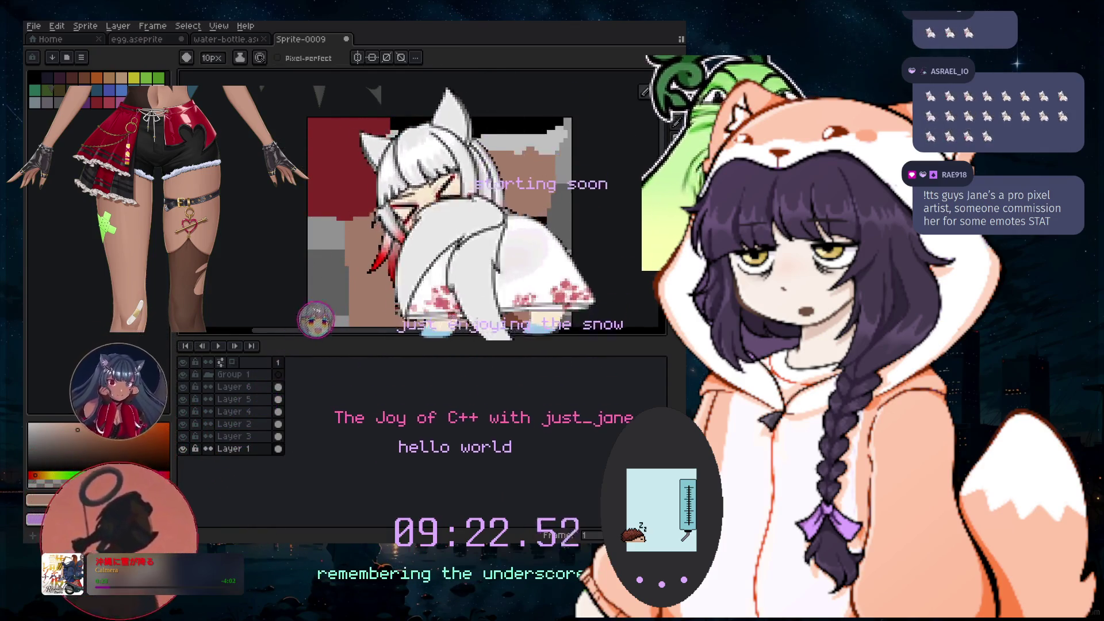
click(677, 92)
scroll(471, 166, up, 1)
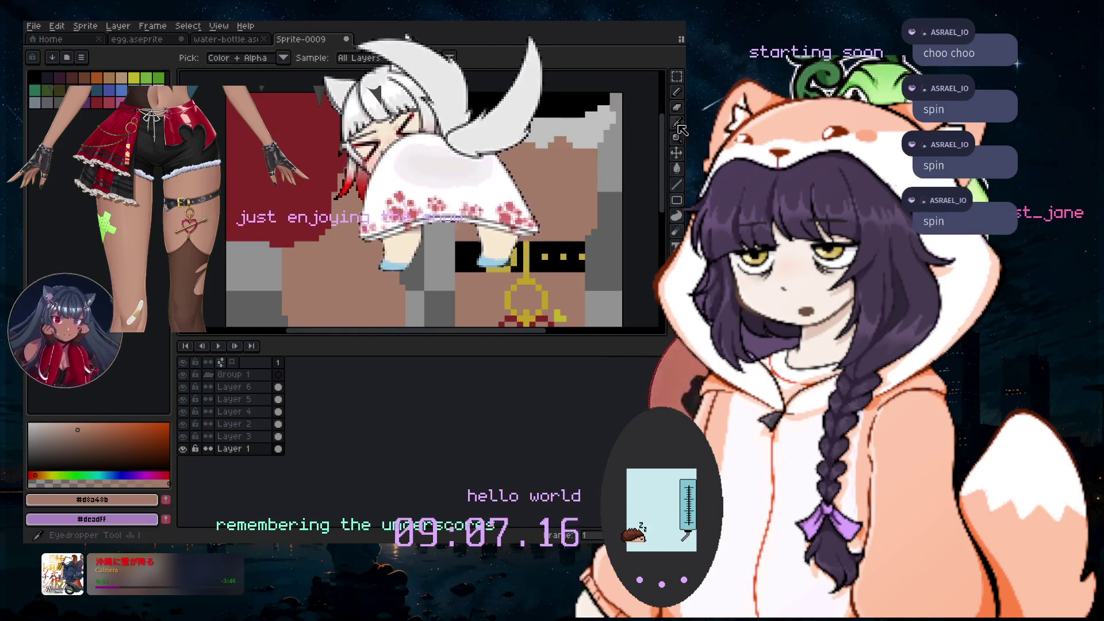
Sample white from the sprite with the Pencil active and make Layer 2 current
click(528, 125)
click(681, 91)
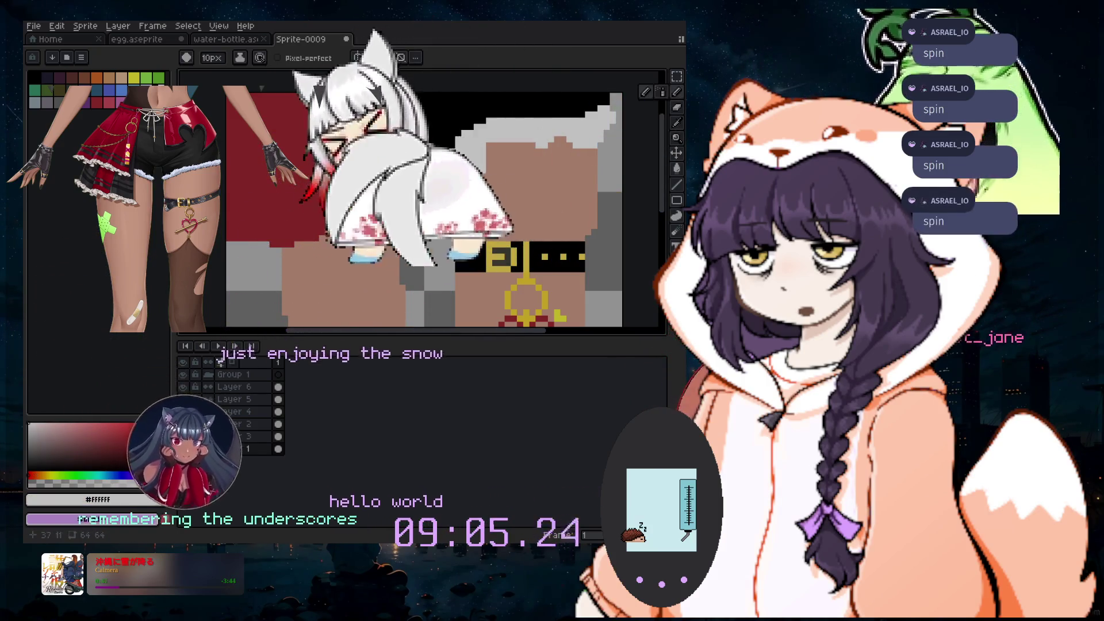
click(279, 387)
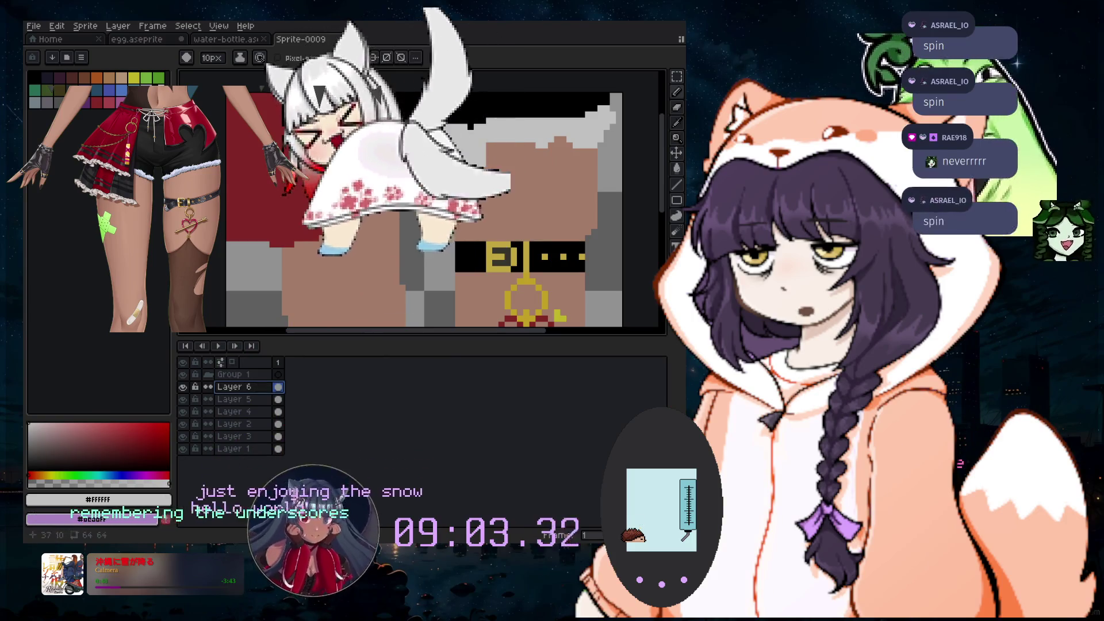
click(278, 423)
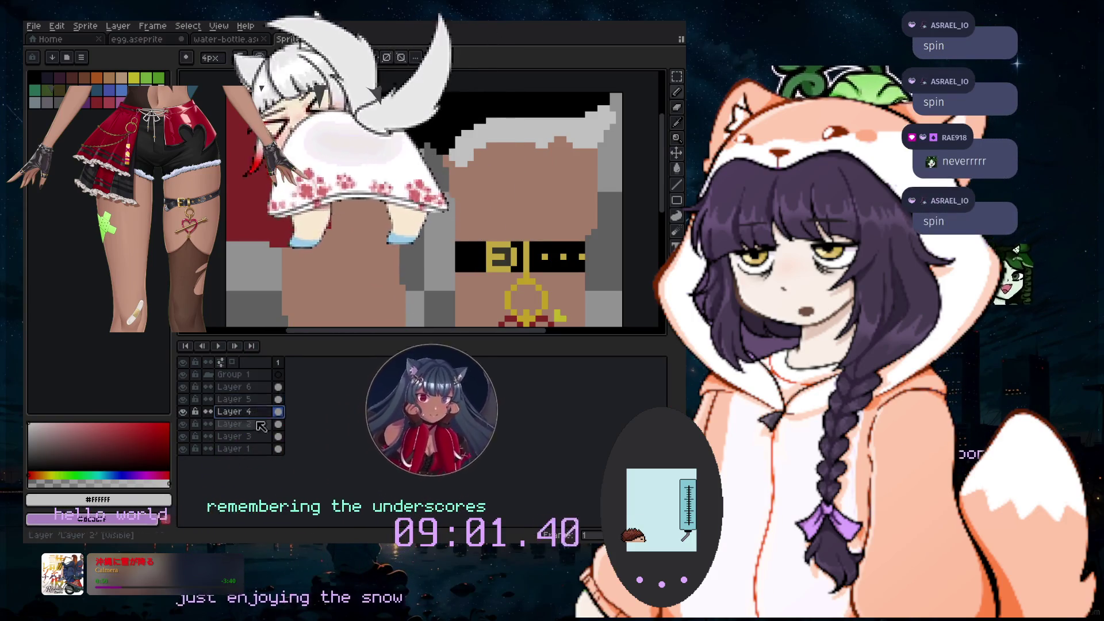
Set the brush size to 3px and switch to the Eraser
key(plus)
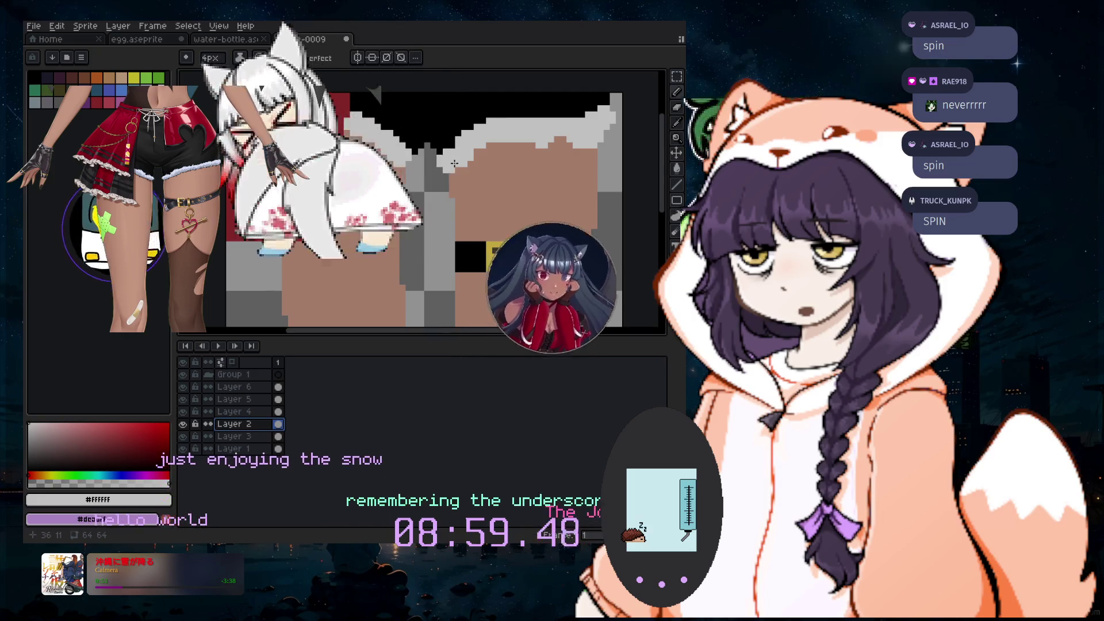
key(minus)
key(minus)
scroll(447, 161, up, 1)
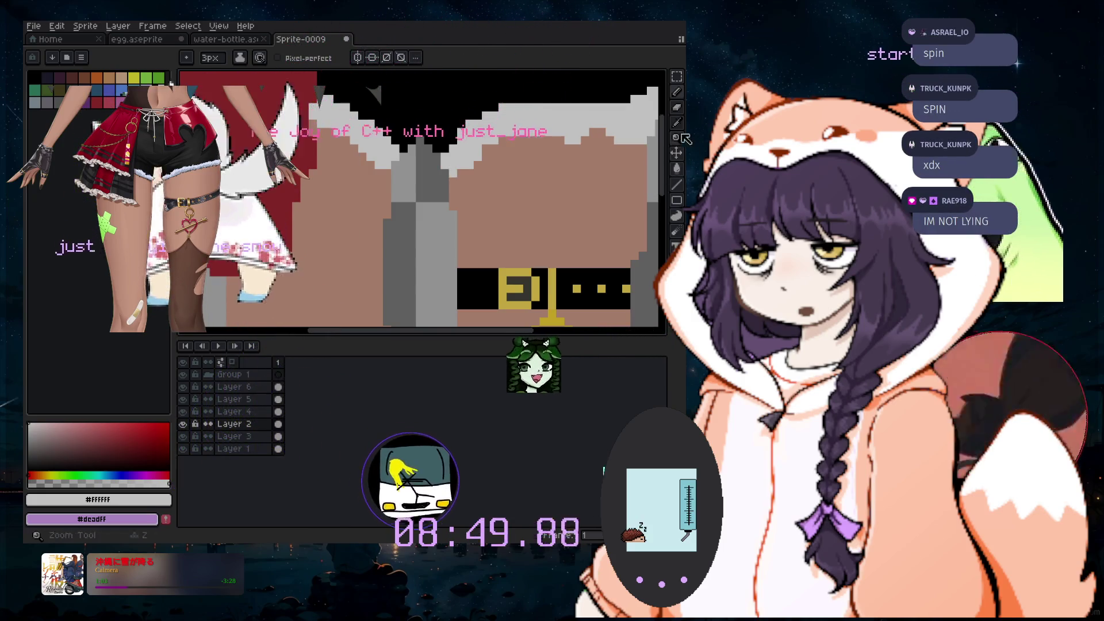
click(676, 109)
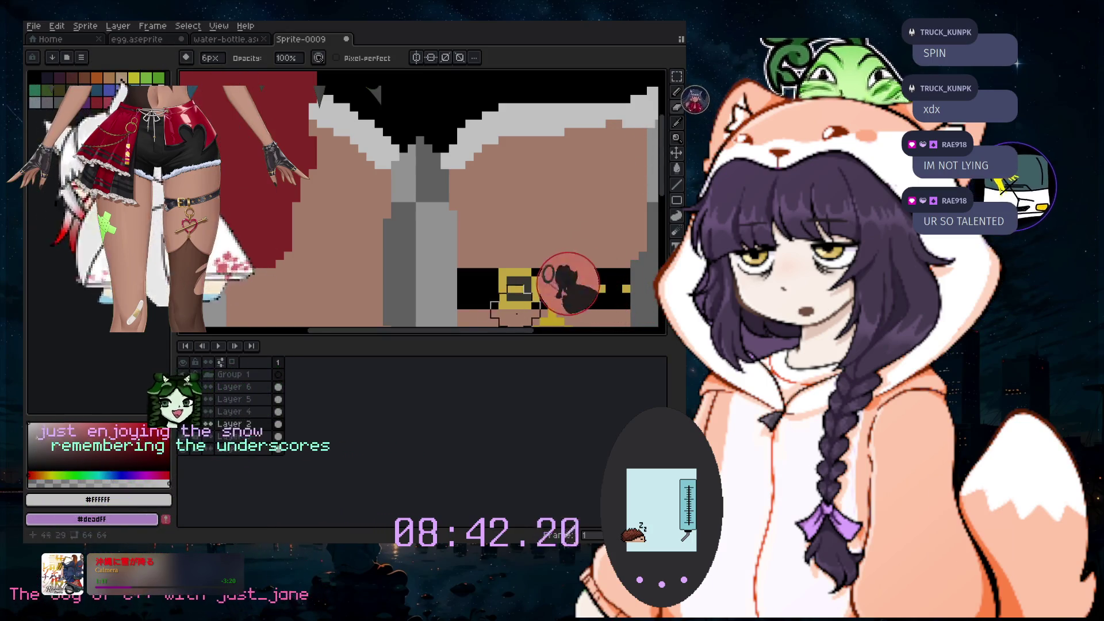
scroll(566, 155, right, 3)
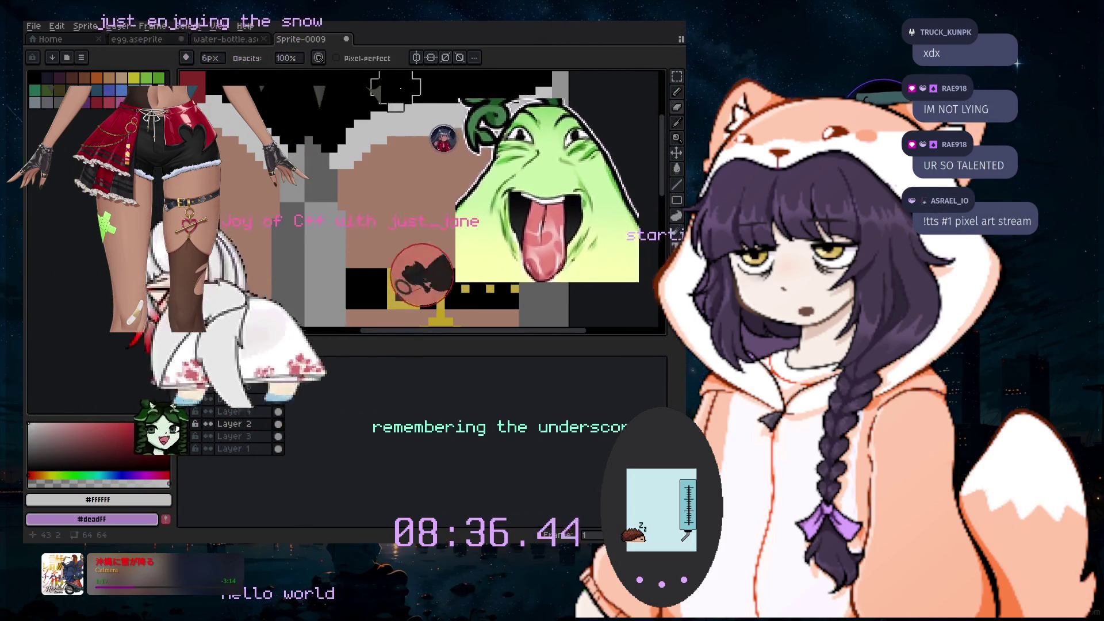
Sample black from the sprite and set the brush to 5px
key(i)
click(387, 113)
click(677, 94)
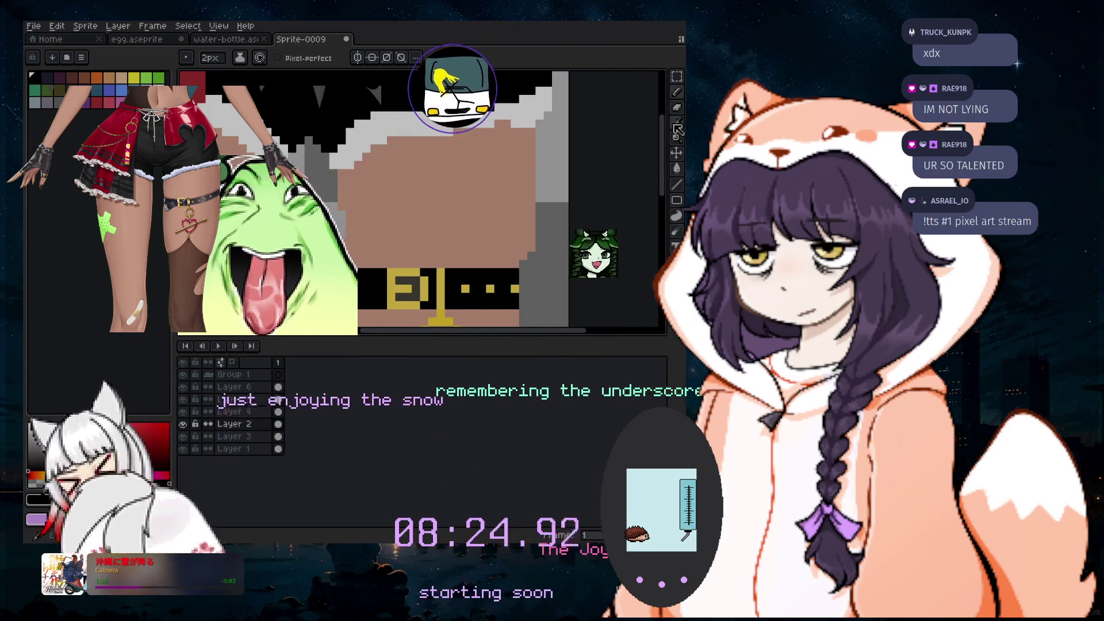
key(i)
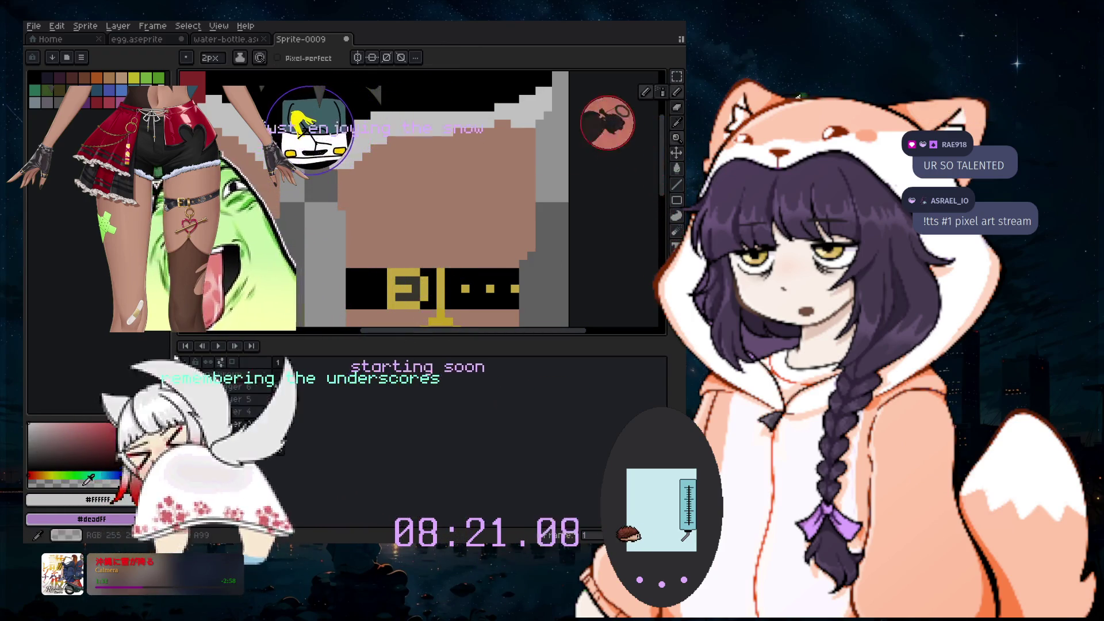
key(plus)
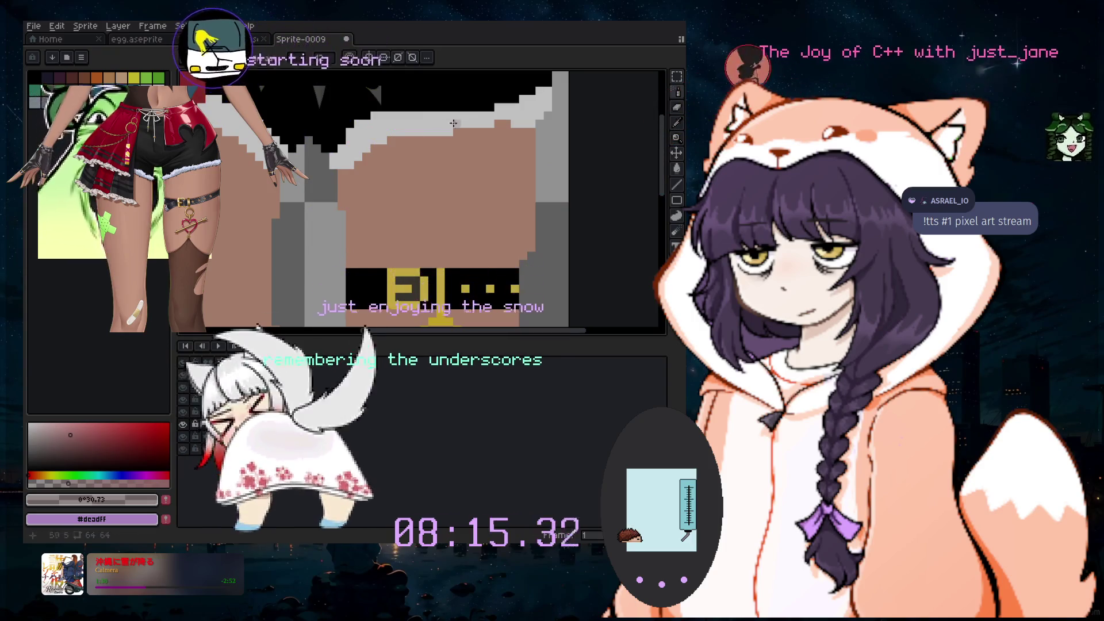
Spray lighter grey speckles along the top edge of the thighs
click(386, 146)
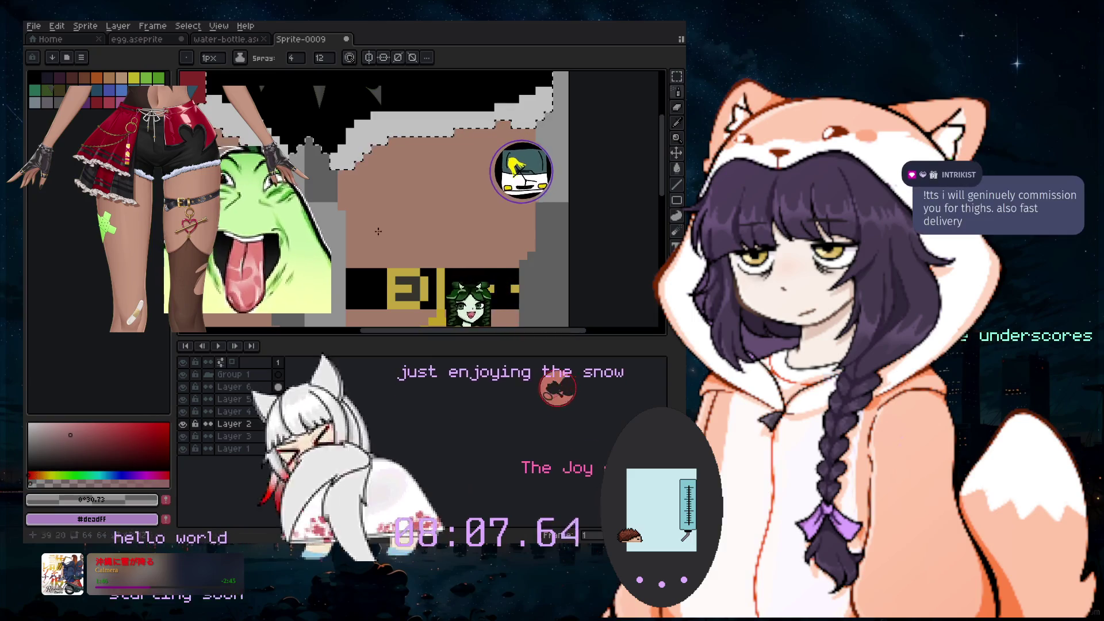
scroll(430, 127, up, 2)
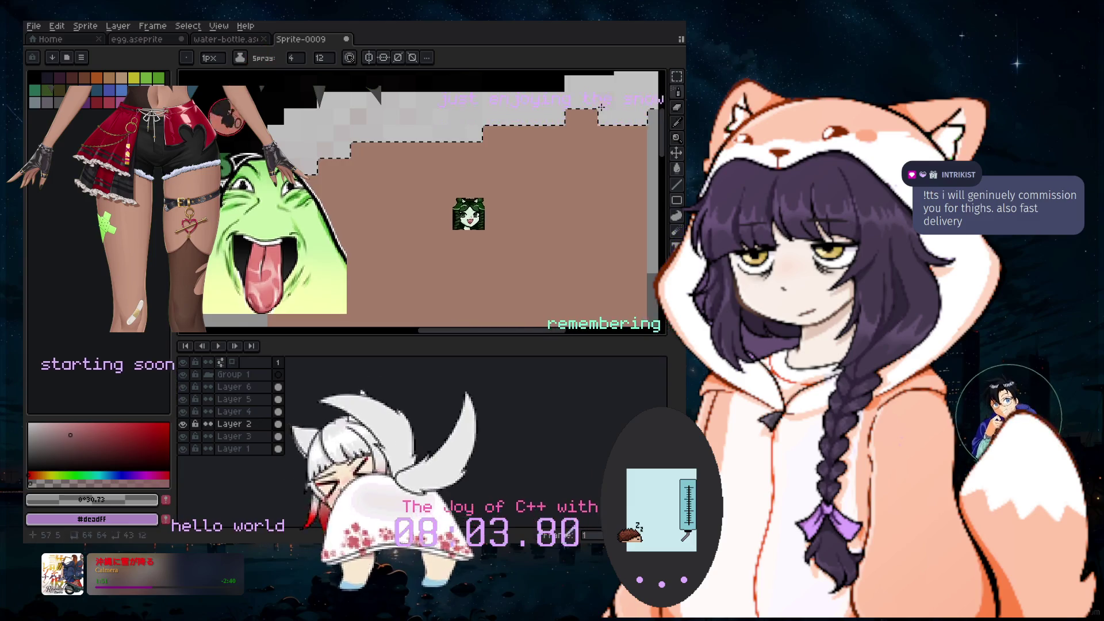
scroll(603, 138, down, 2)
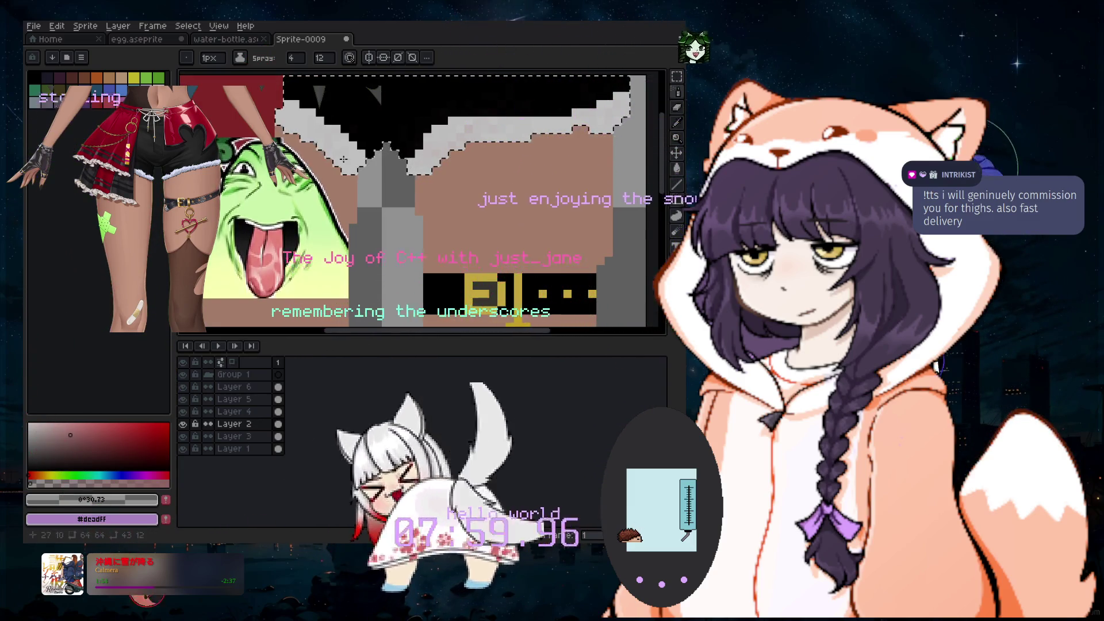
scroll(409, 223, down, 2)
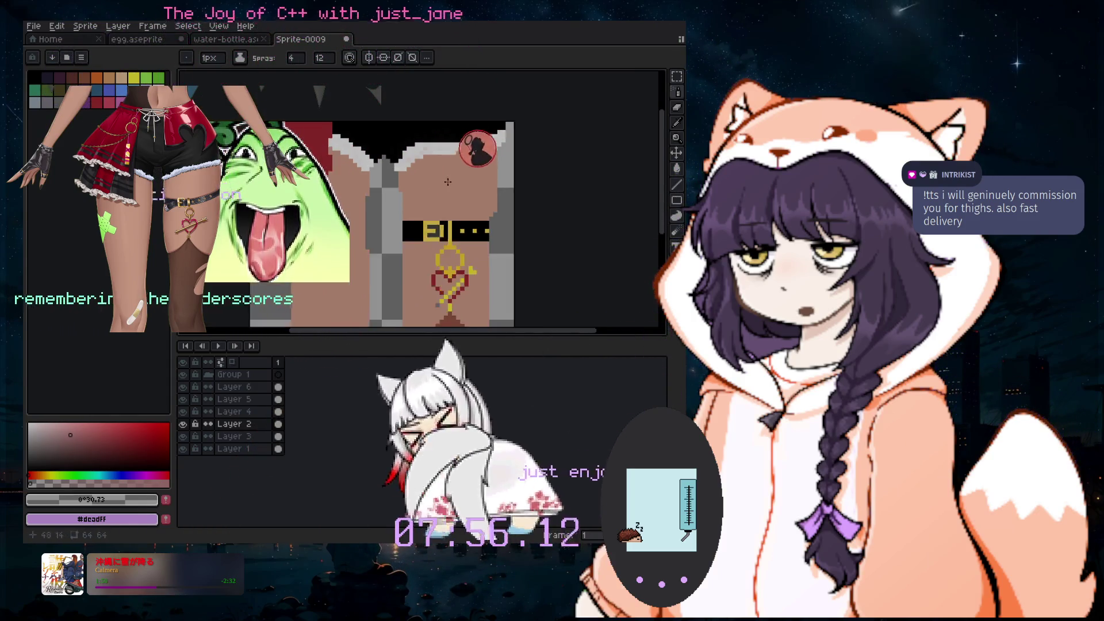
scroll(414, 194, up, 3)
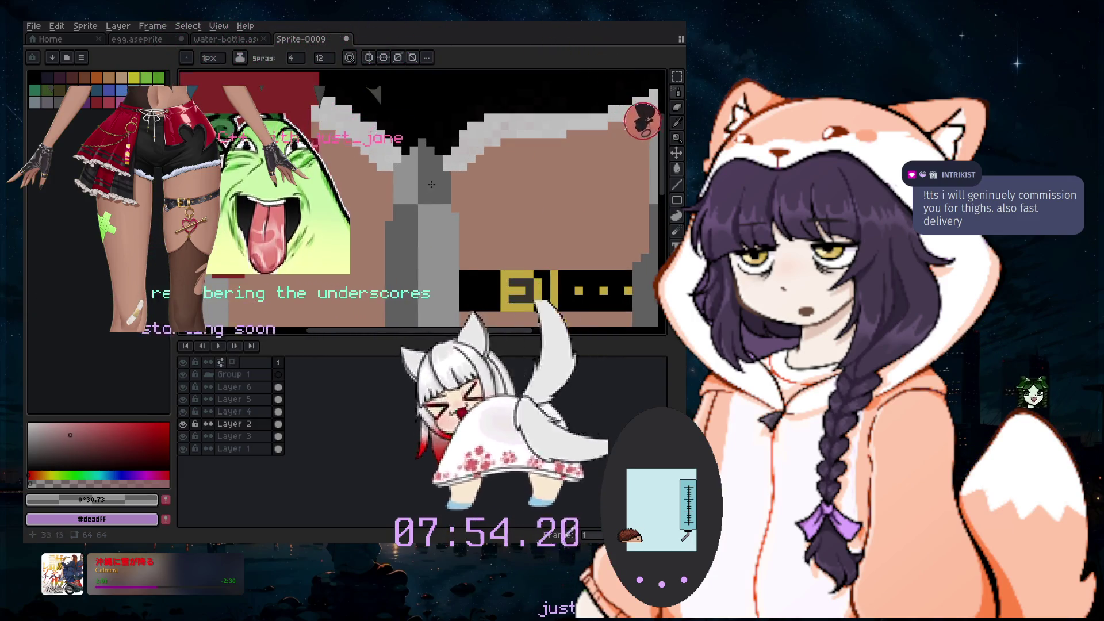
scroll(558, 222, down, 1)
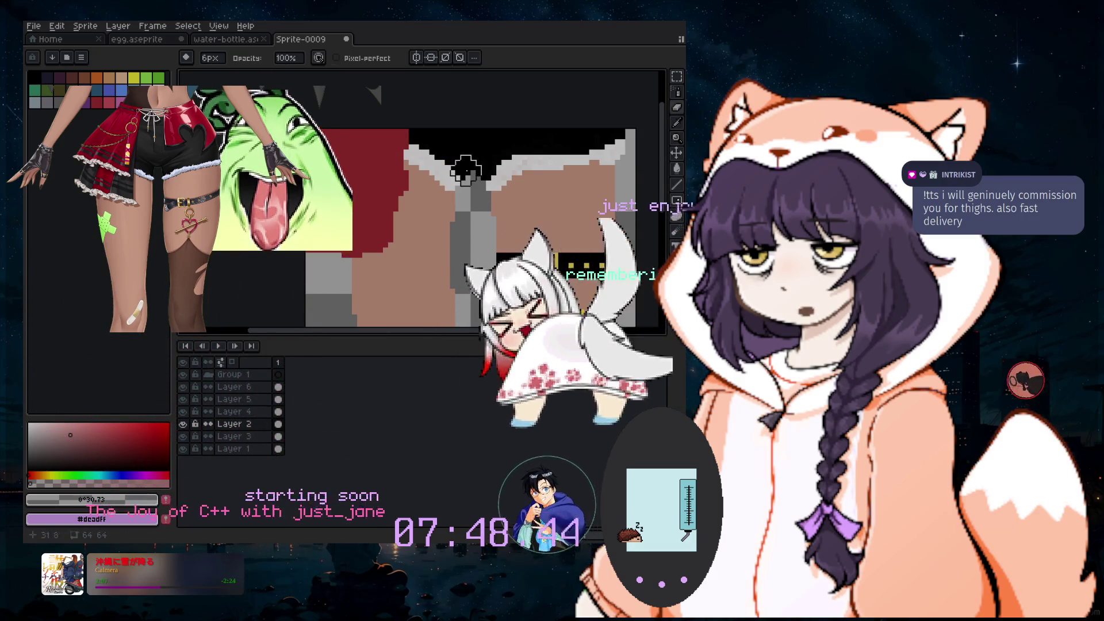
scroll(481, 182, up, 2)
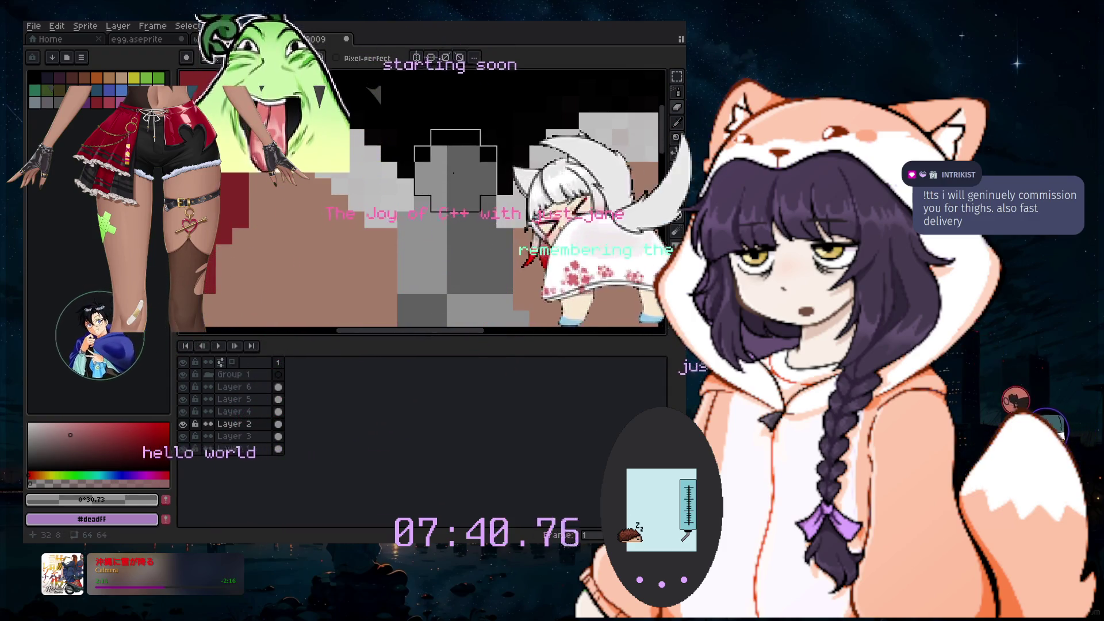
scroll(456, 186, down, 2)
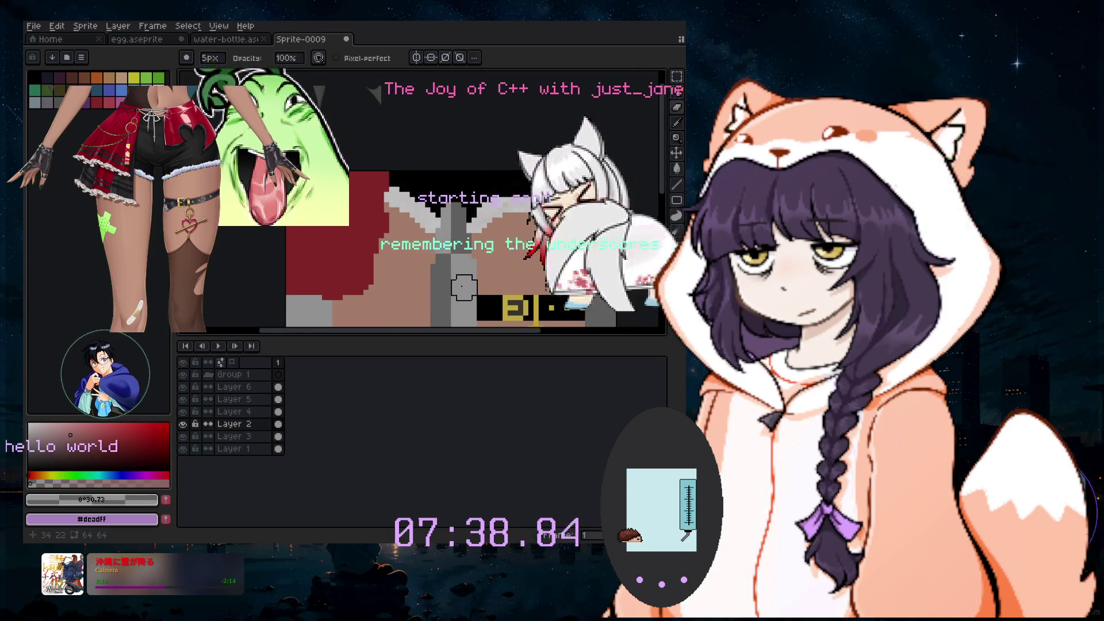
scroll(458, 224, up, 2)
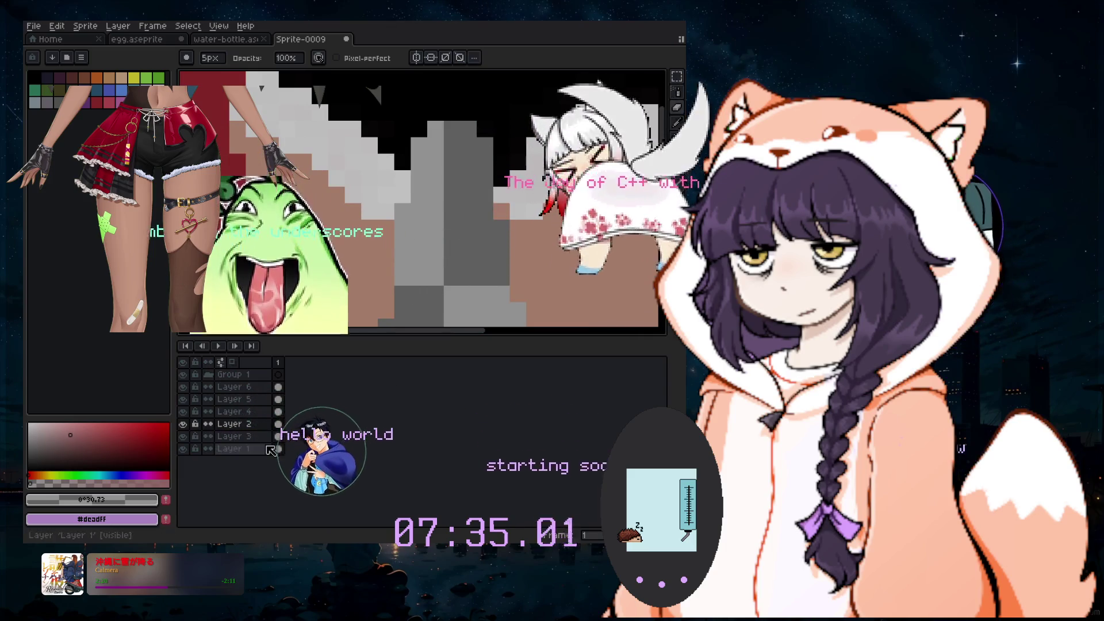
scroll(414, 274, down, 2)
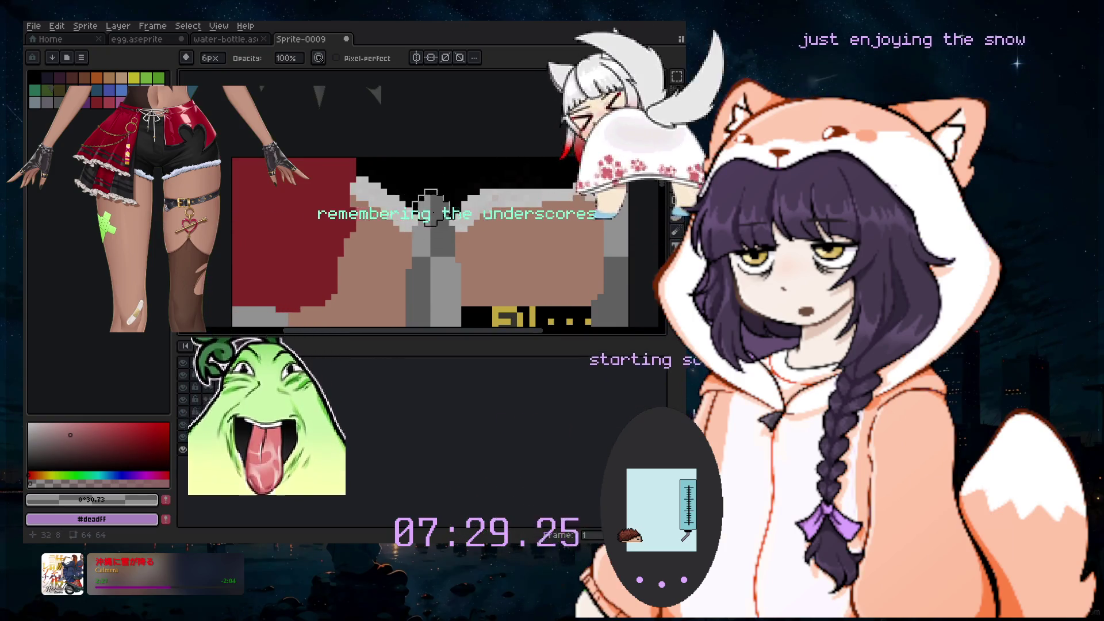
scroll(430, 201, up, 2)
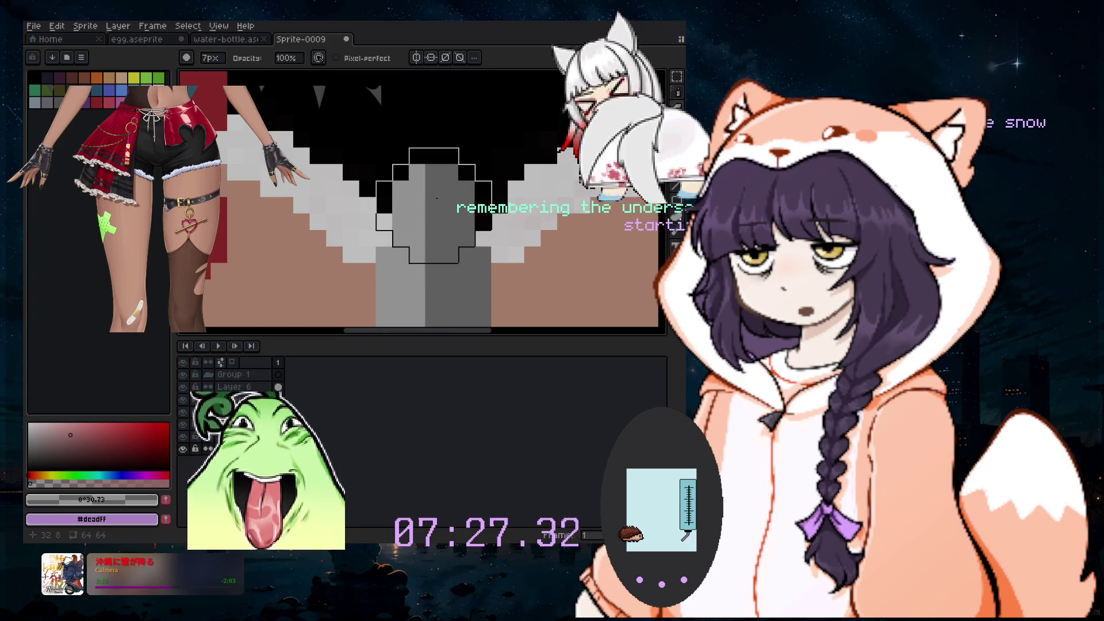
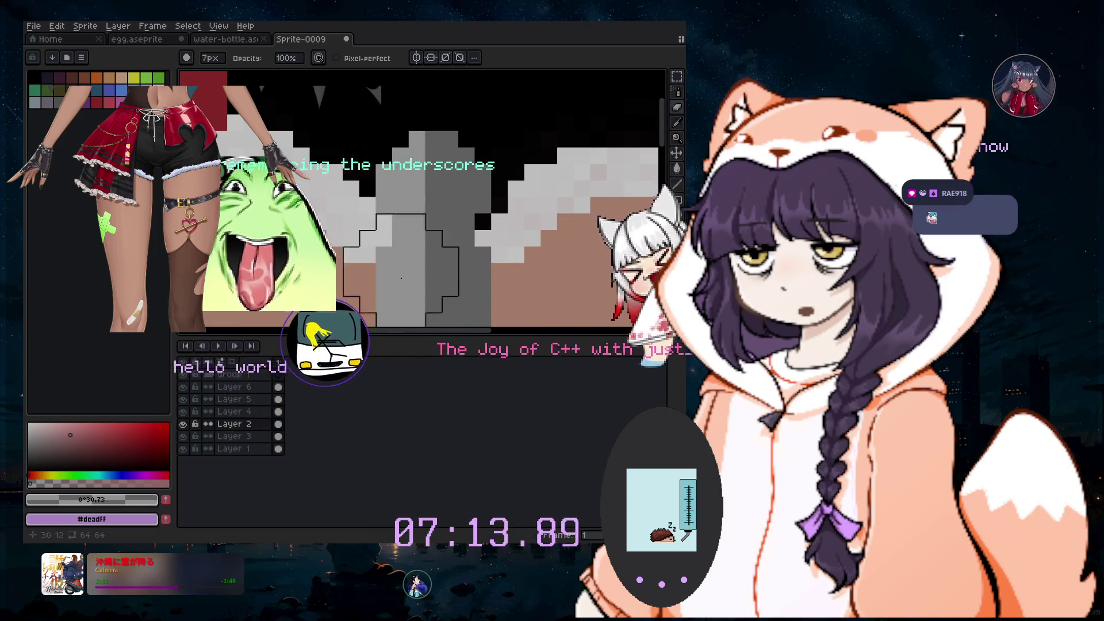
Look around the sprite and switch from colour picking to a painting tool
scroll(434, 240, down, 2)
scroll(460, 237, down, 2)
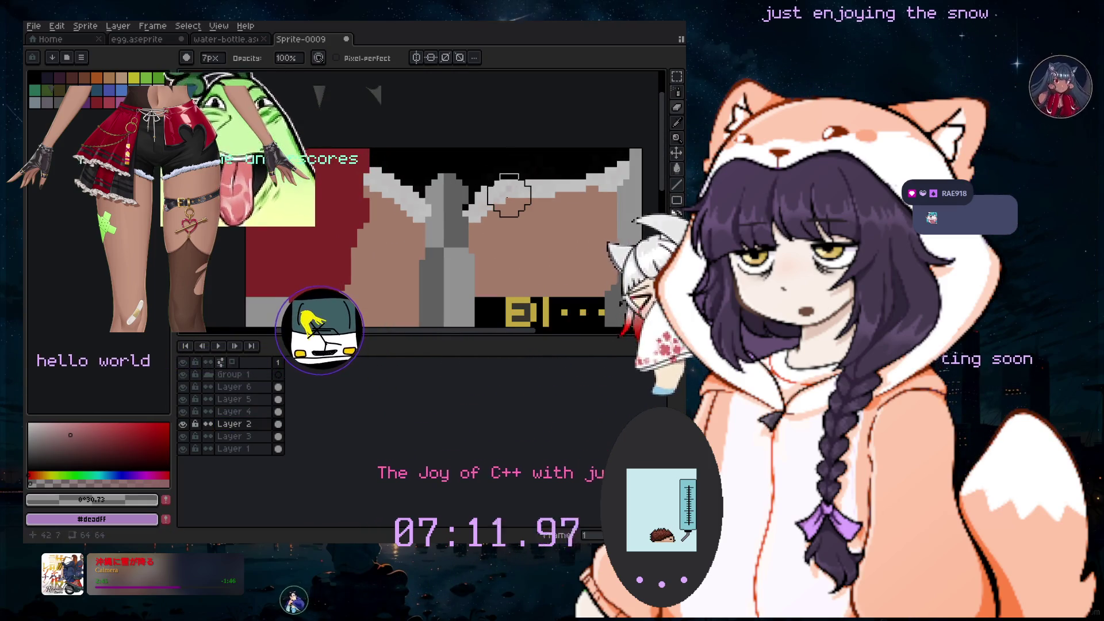
scroll(508, 251, down, 2)
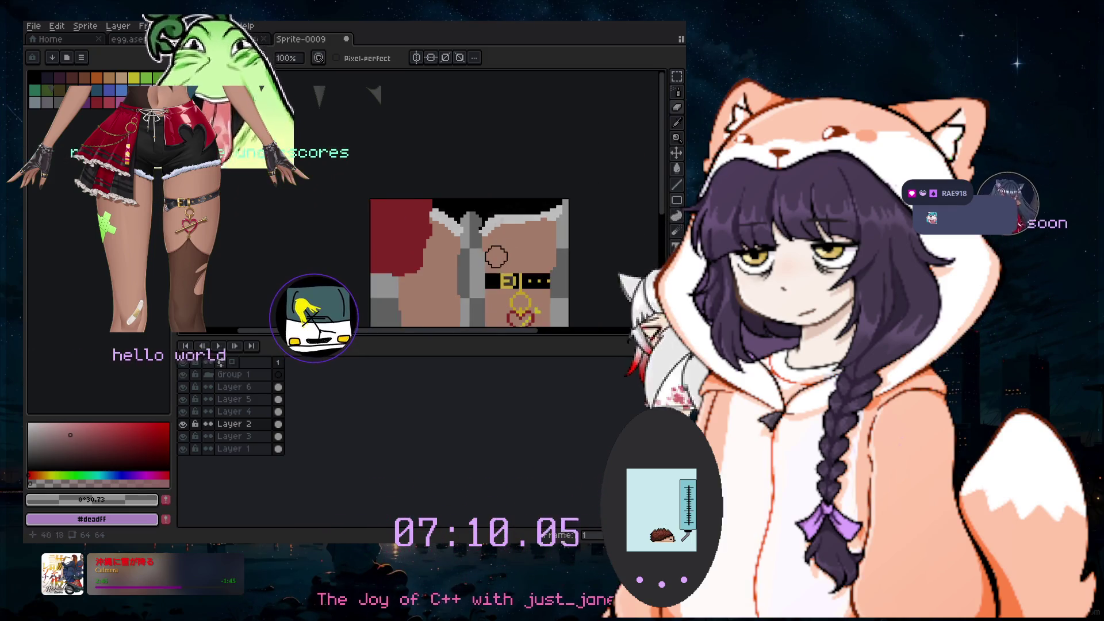
drag(662, 184, 667, 241)
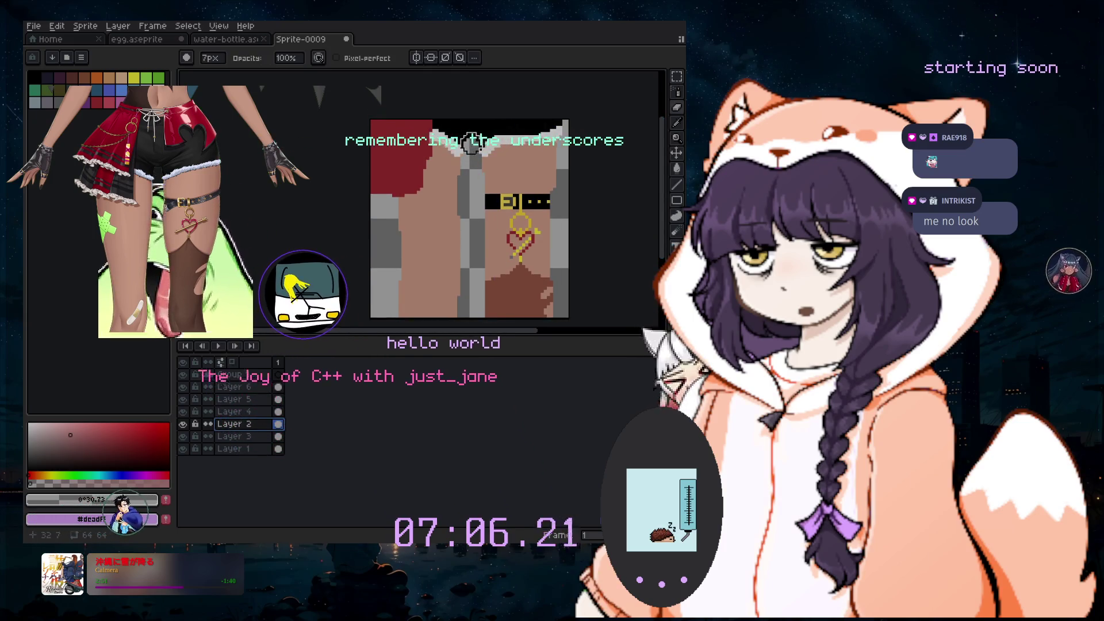
scroll(475, 148, up, 3)
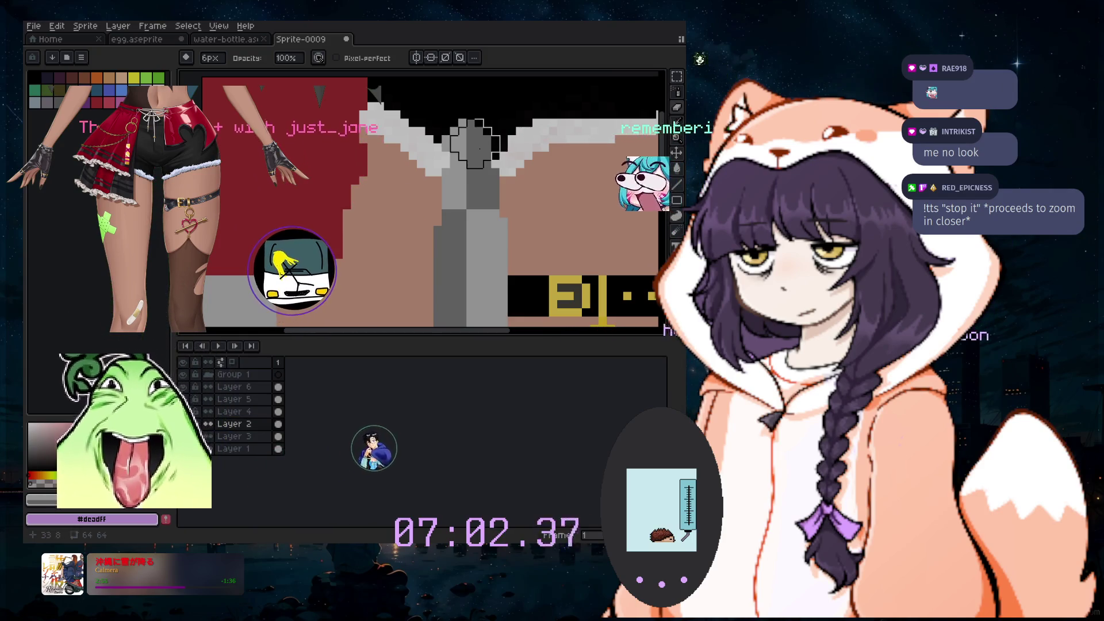
scroll(450, 243, down, 2)
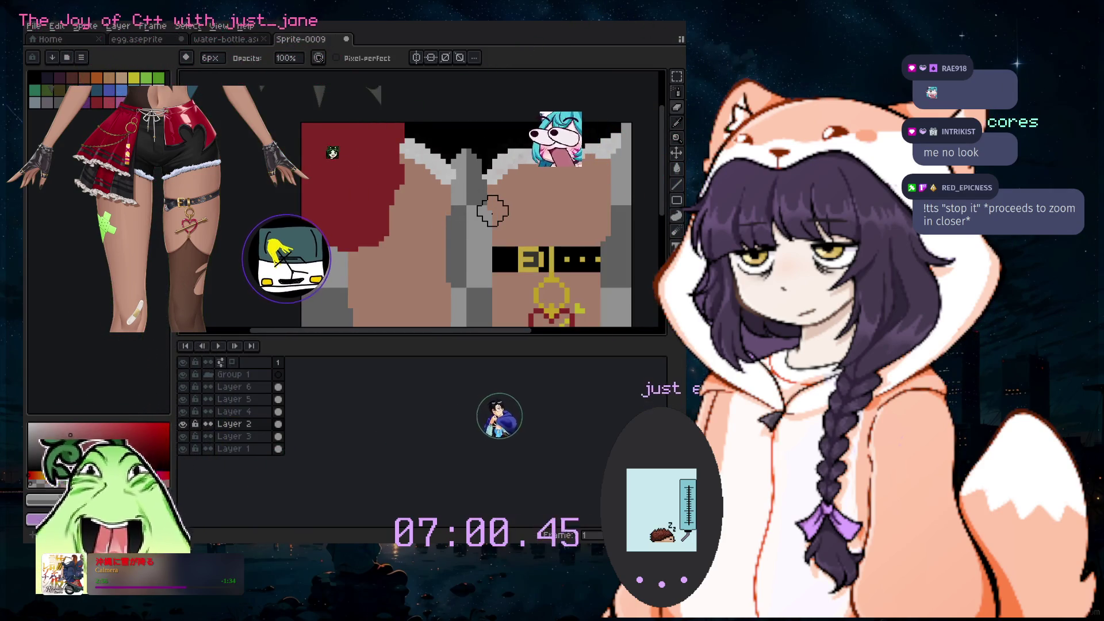
scroll(477, 172, up, 2)
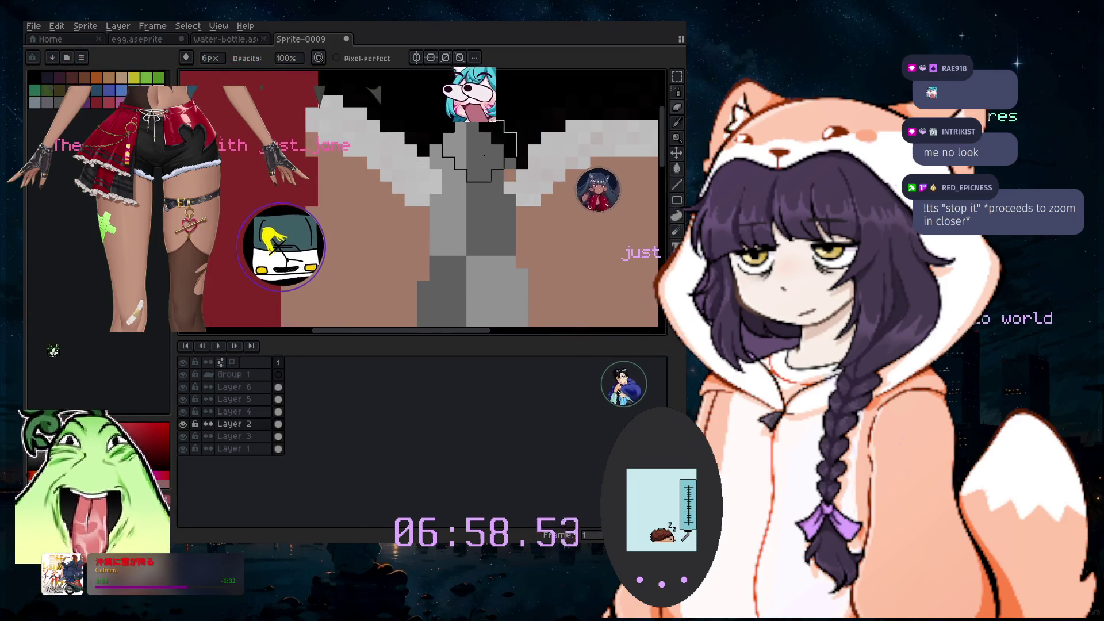
scroll(482, 163, down, 2)
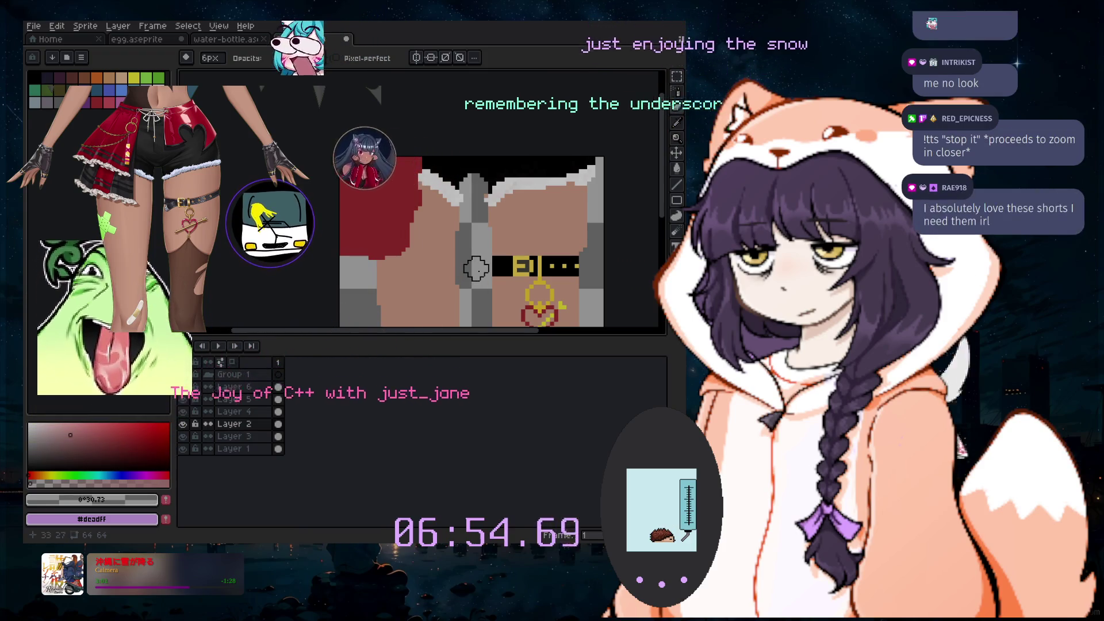
scroll(469, 201, up, 2)
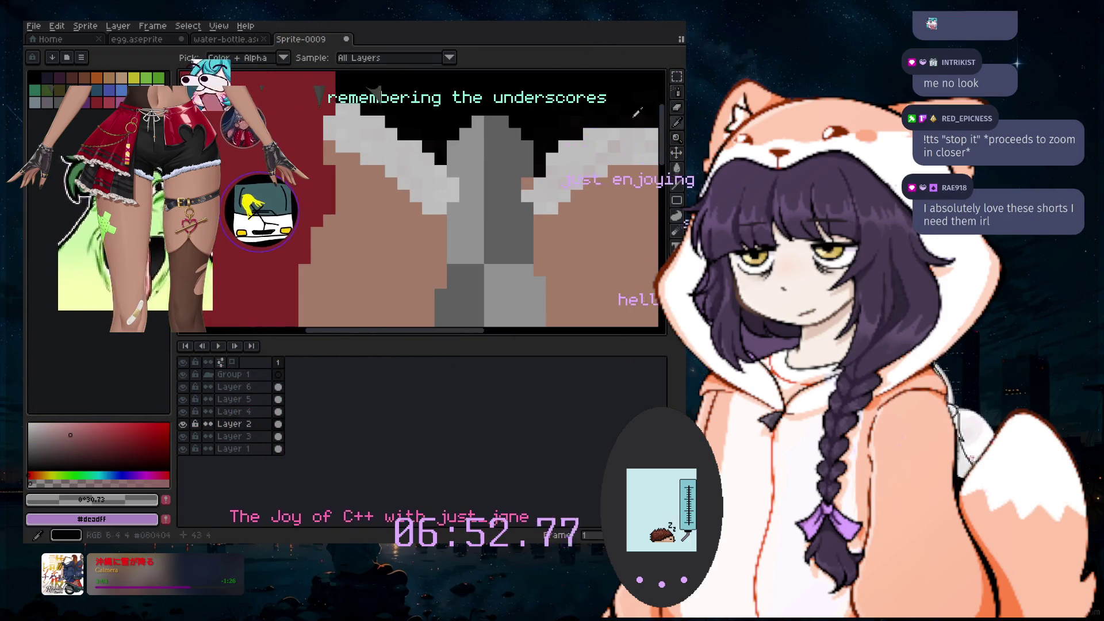
click(680, 94)
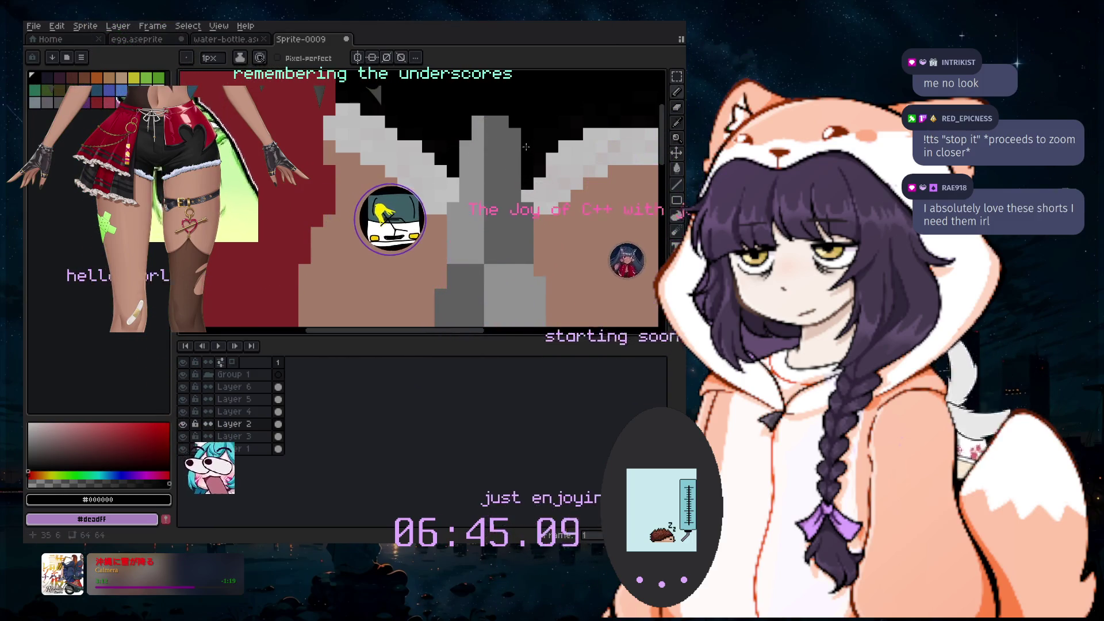
scroll(530, 188, down, 2)
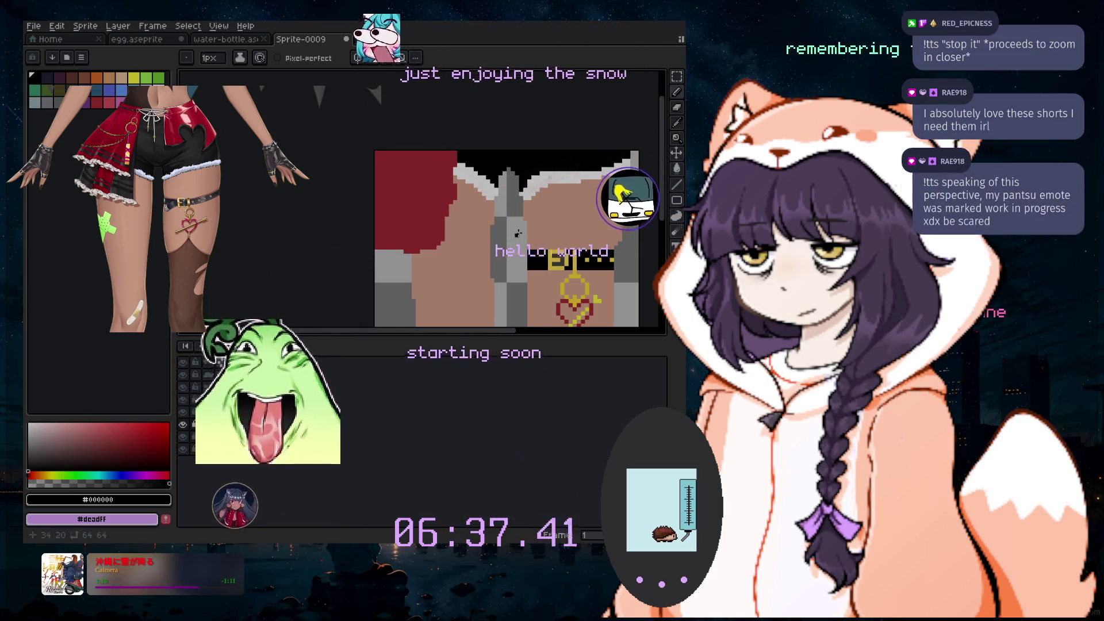
scroll(662, 211, down, 2)
scroll(664, 214, up, 3)
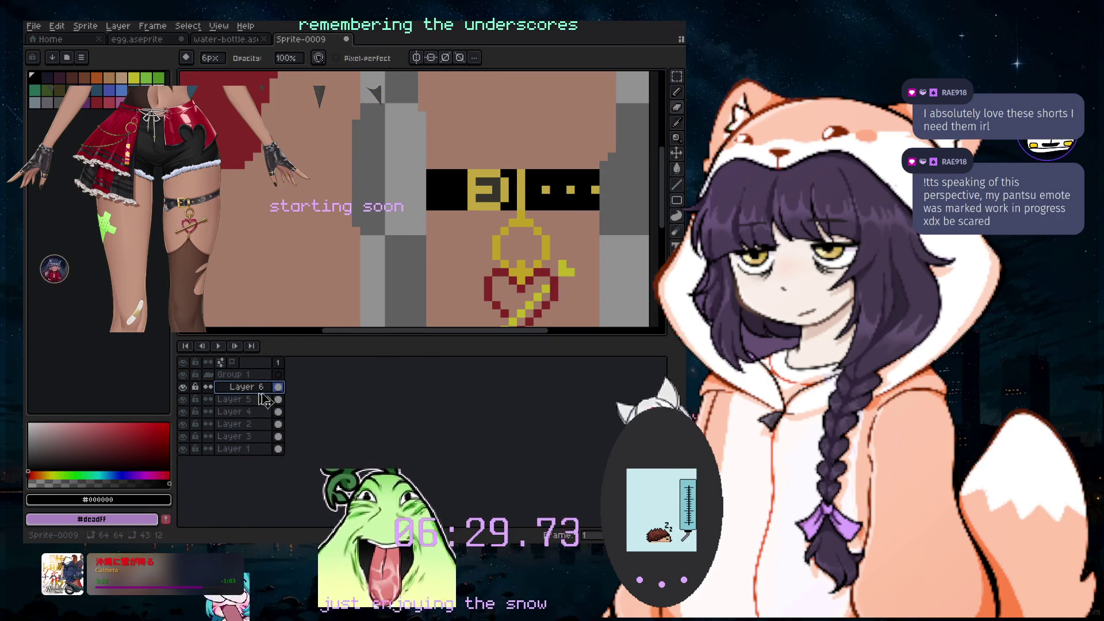
Duplicate Layer 6, then hide and re-show the layers to check their contents
key(shift+n)
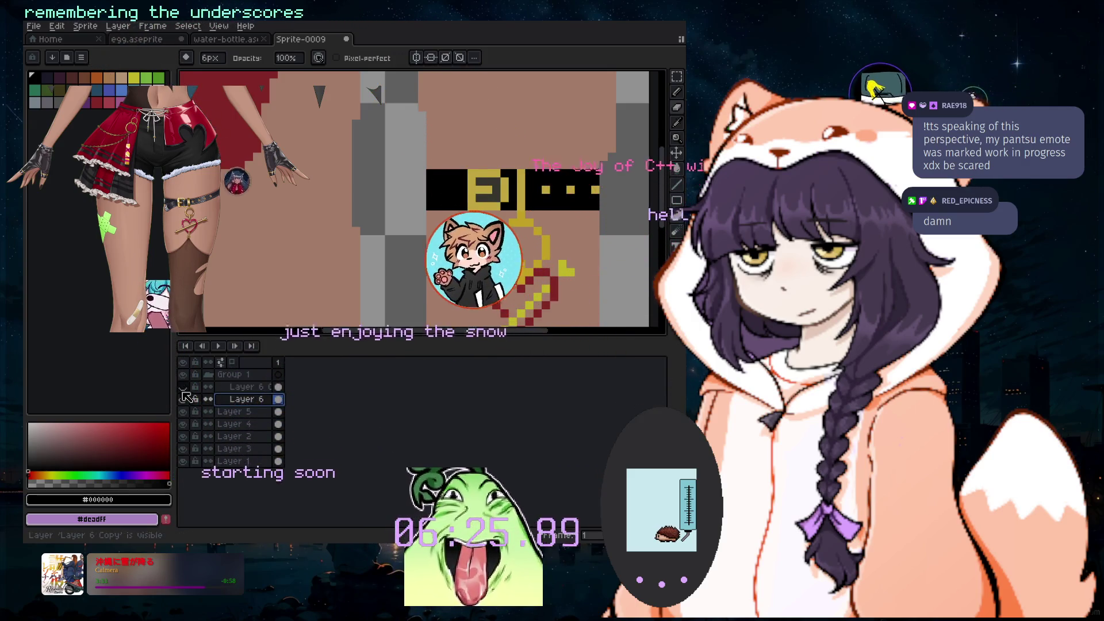
click(184, 412)
drag(183, 412, 189, 463)
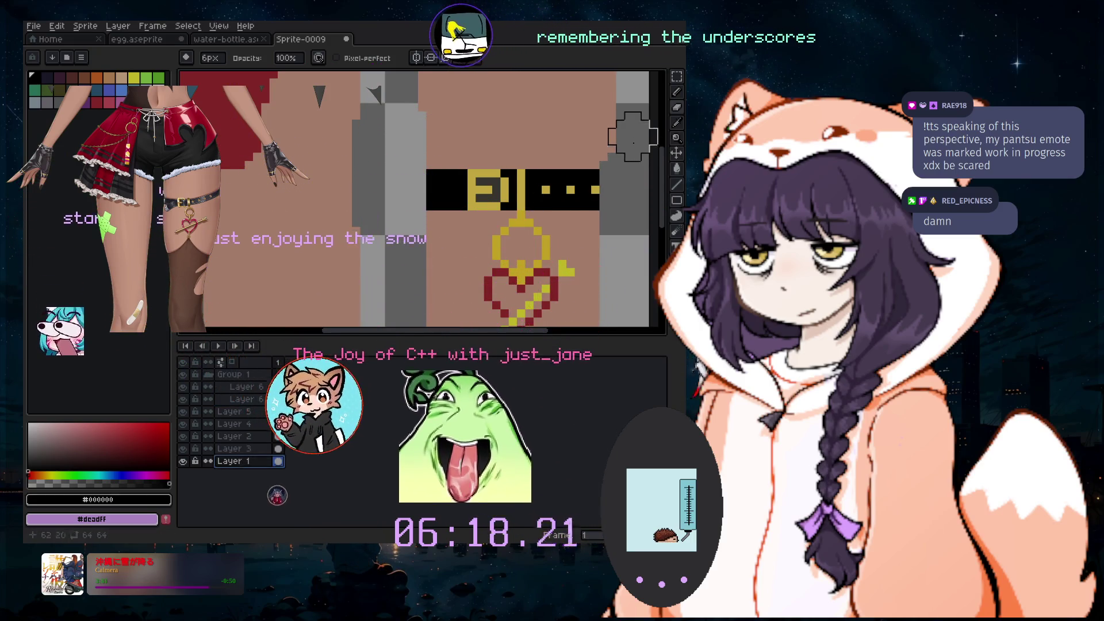
Pan the view over the sprite and set the brush size to 7px
key(v)
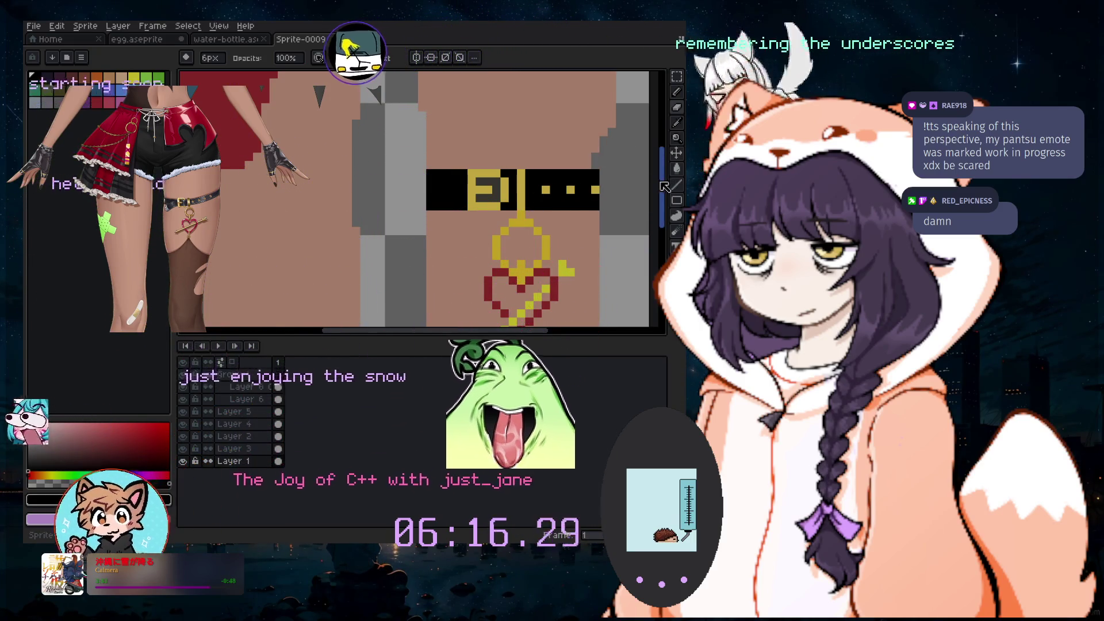
drag(624, 152, 637, 192)
key(b)
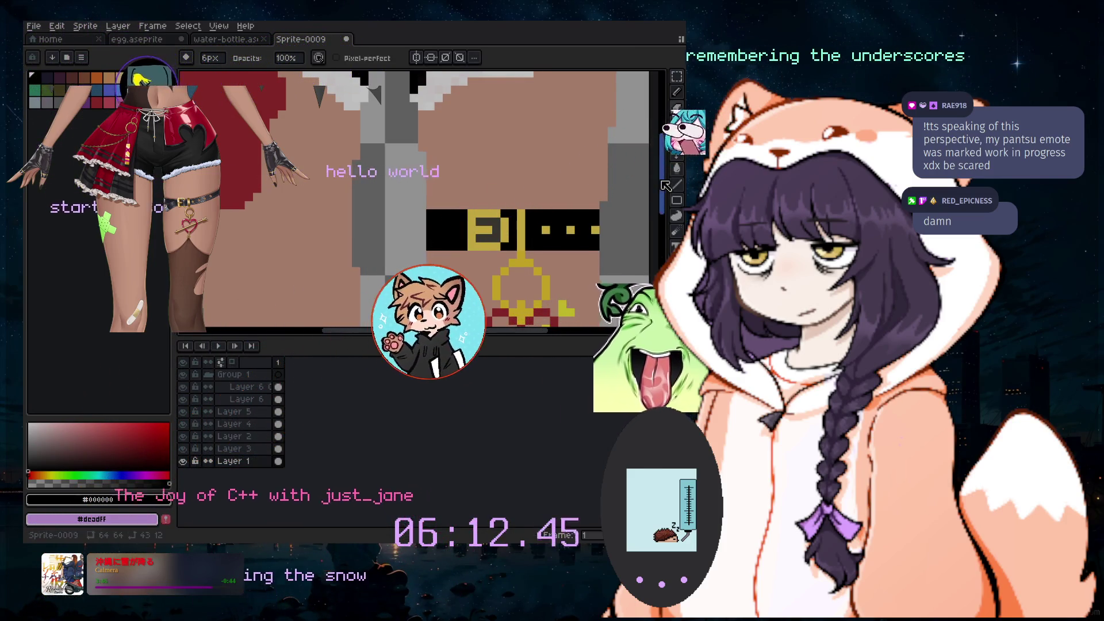
scroll(633, 210, up, 3)
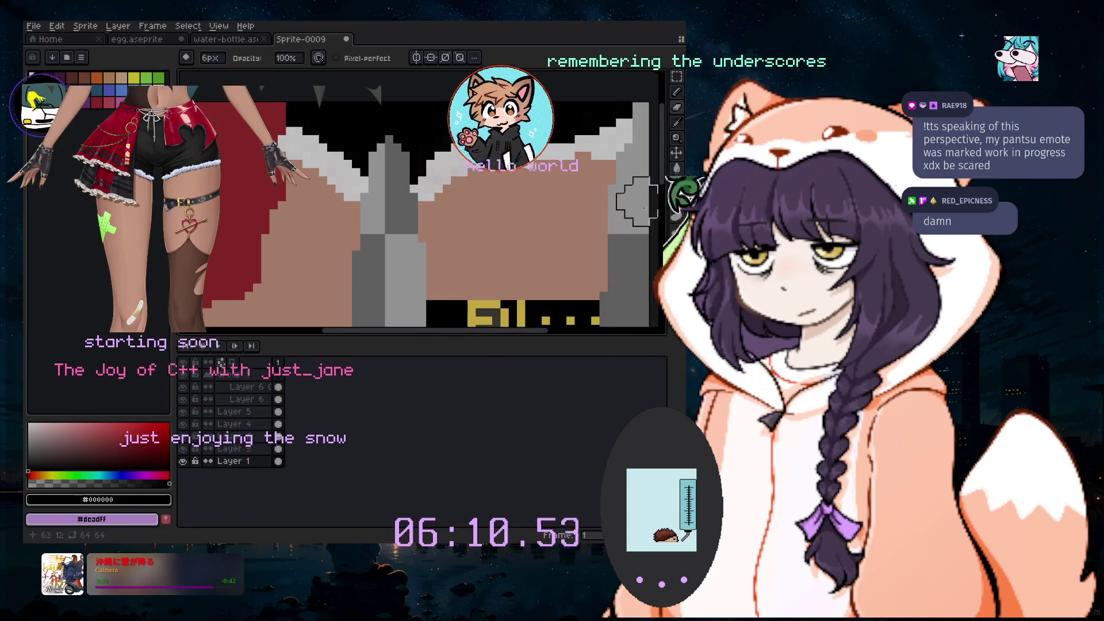
scroll(635, 241, down, 2)
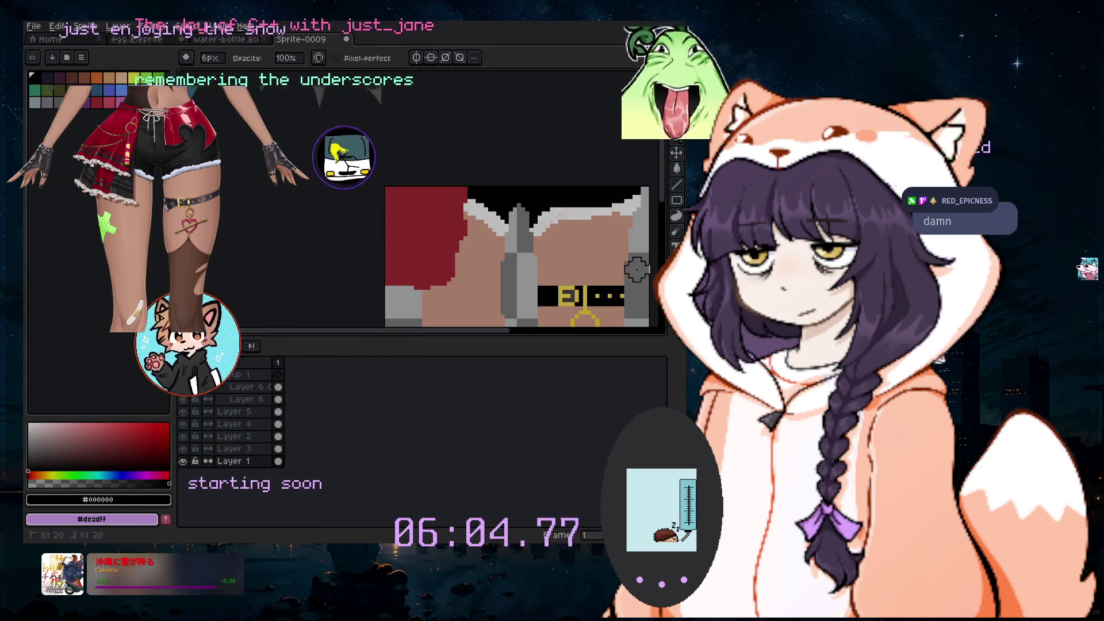
scroll(659, 249, down, 3)
scroll(659, 248, down, 1)
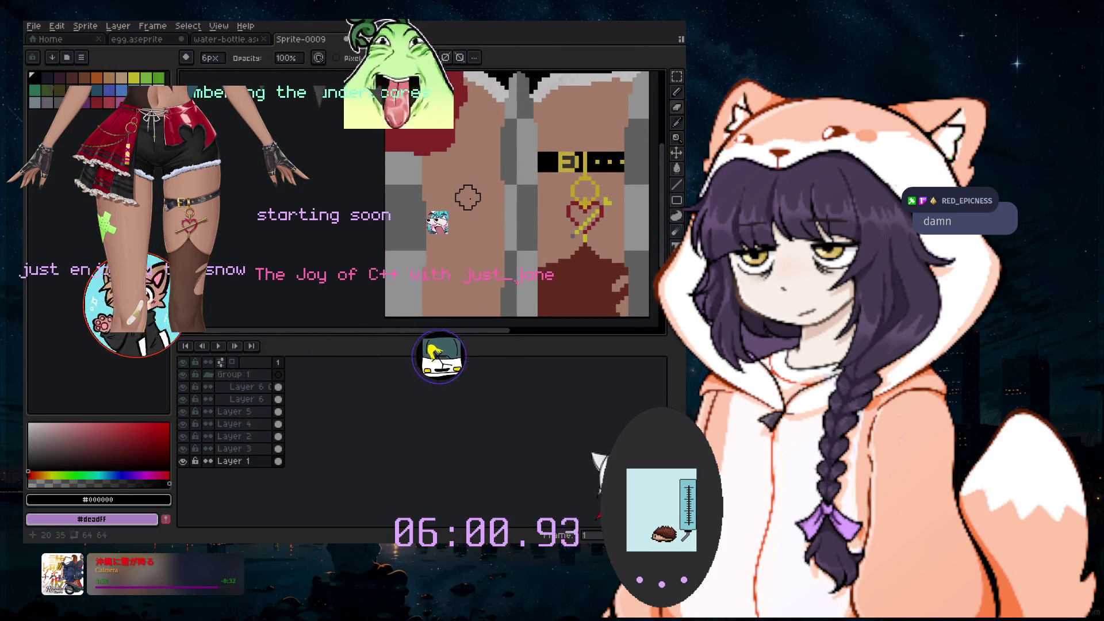
key(minus)
key(plus)
key(plus)
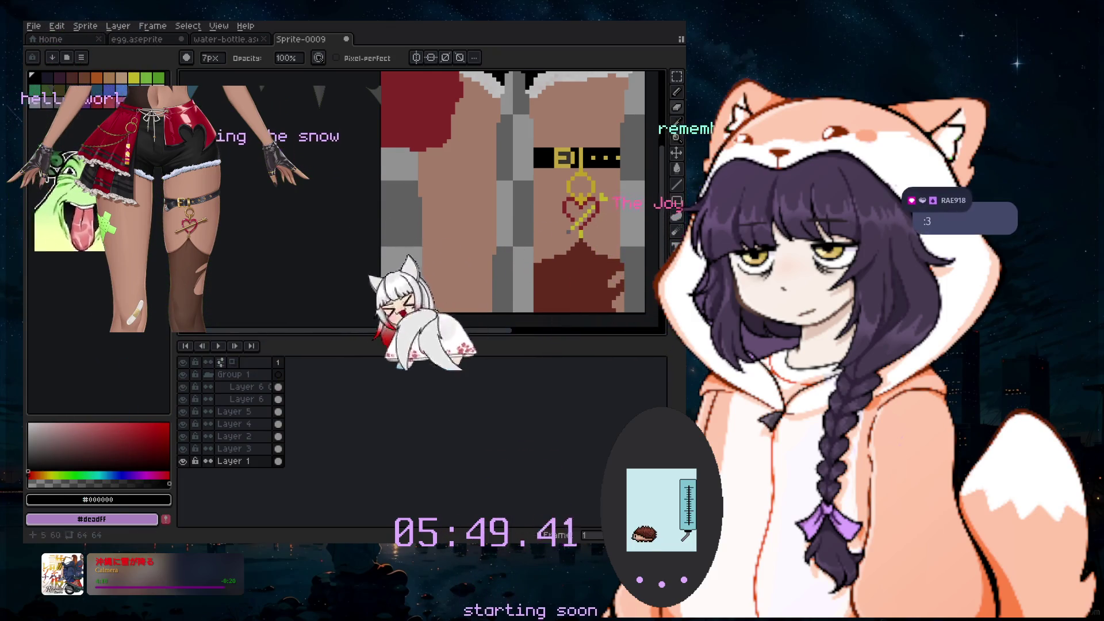
scroll(412, 302, down, 1)
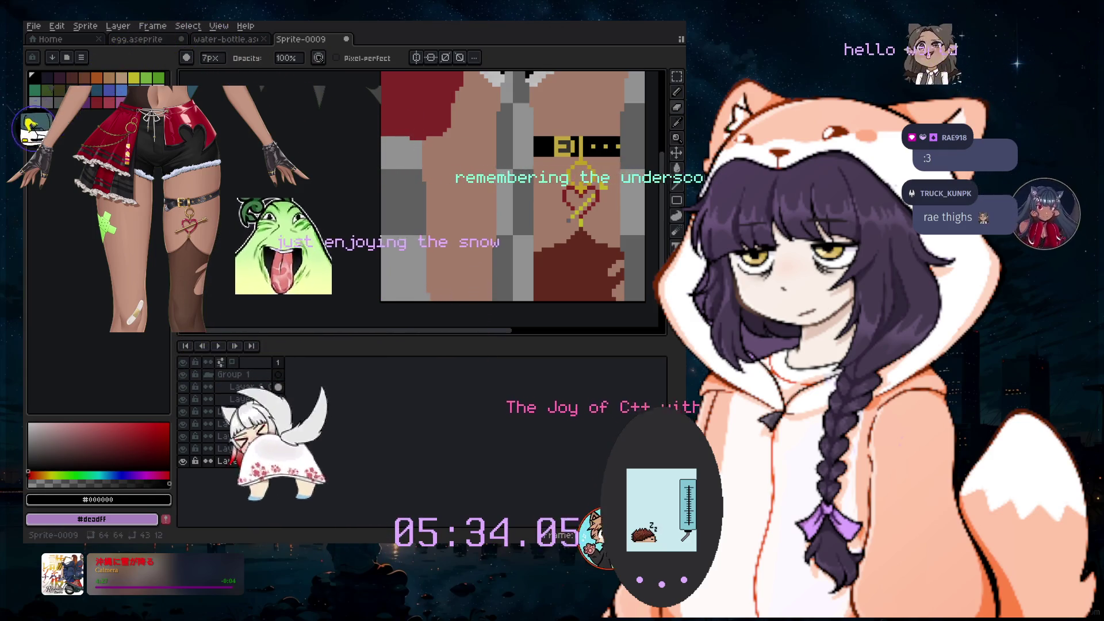
Select the 1px pencil, Layer 5 and green as the drawing colour
click(678, 121)
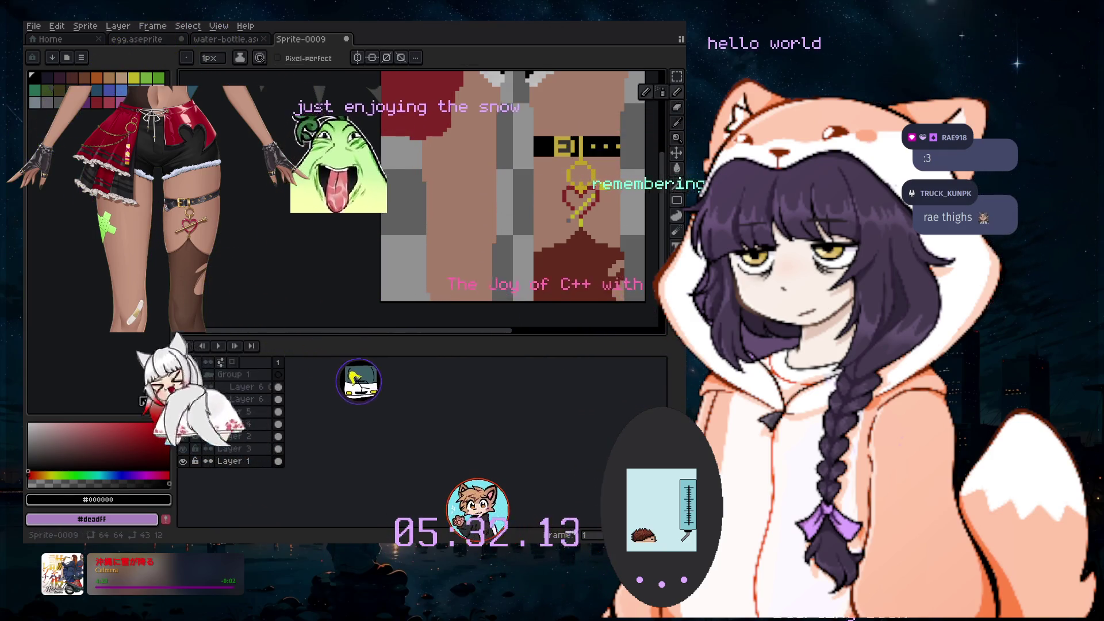
click(253, 412)
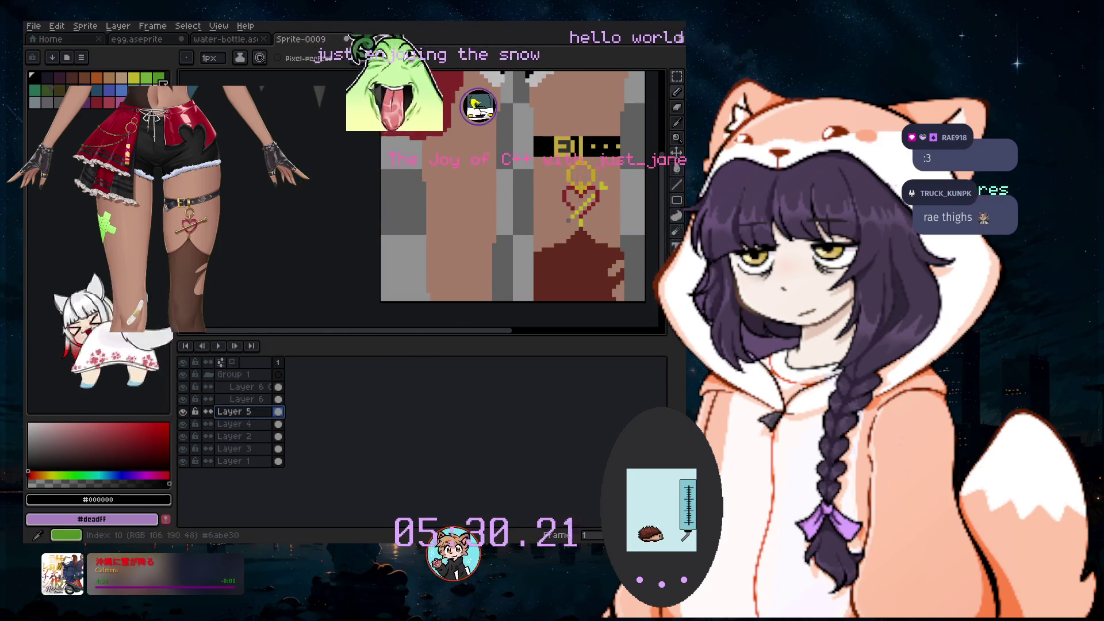
click(159, 78)
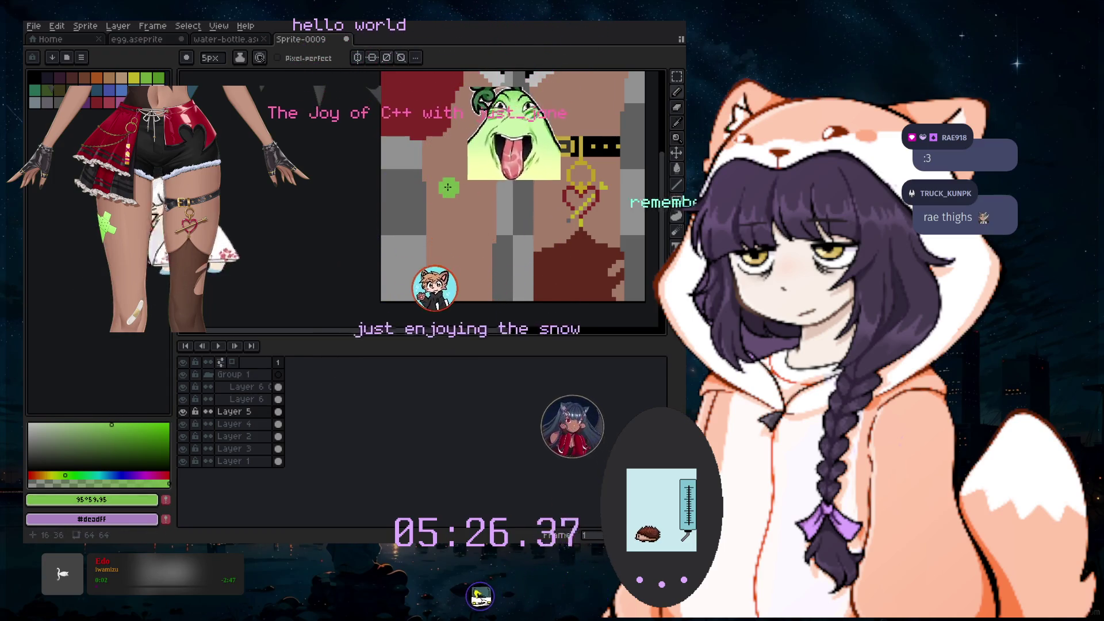
Paint small green blocks on the tan area with a 2px brush, undoing the wider stroke
scroll(447, 187, up, 2)
scroll(449, 187, up, 1)
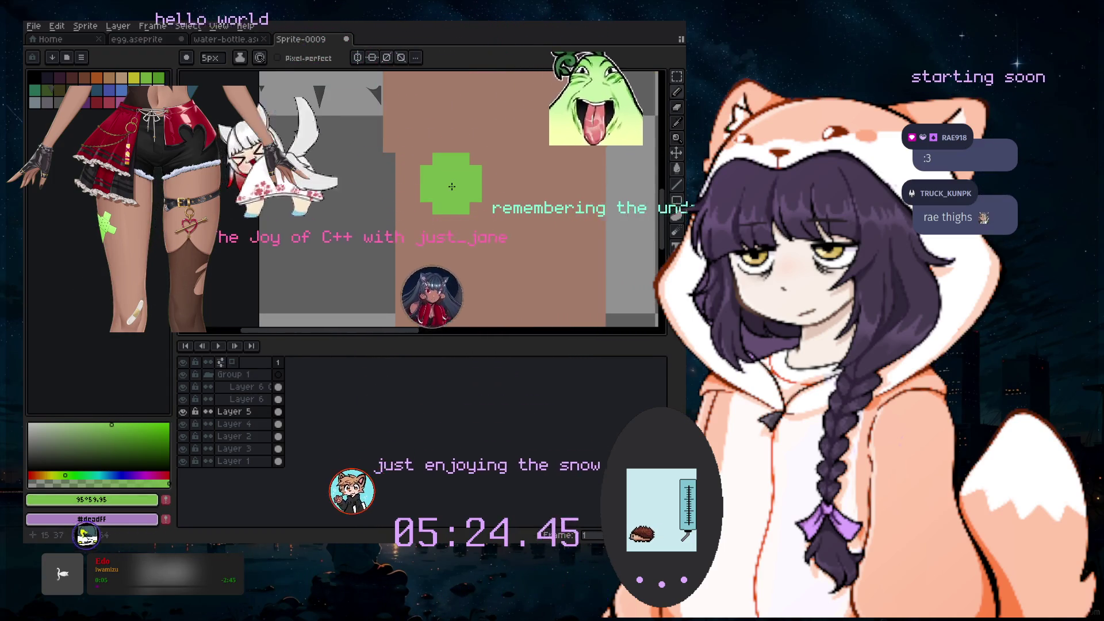
drag(452, 186, 486, 169)
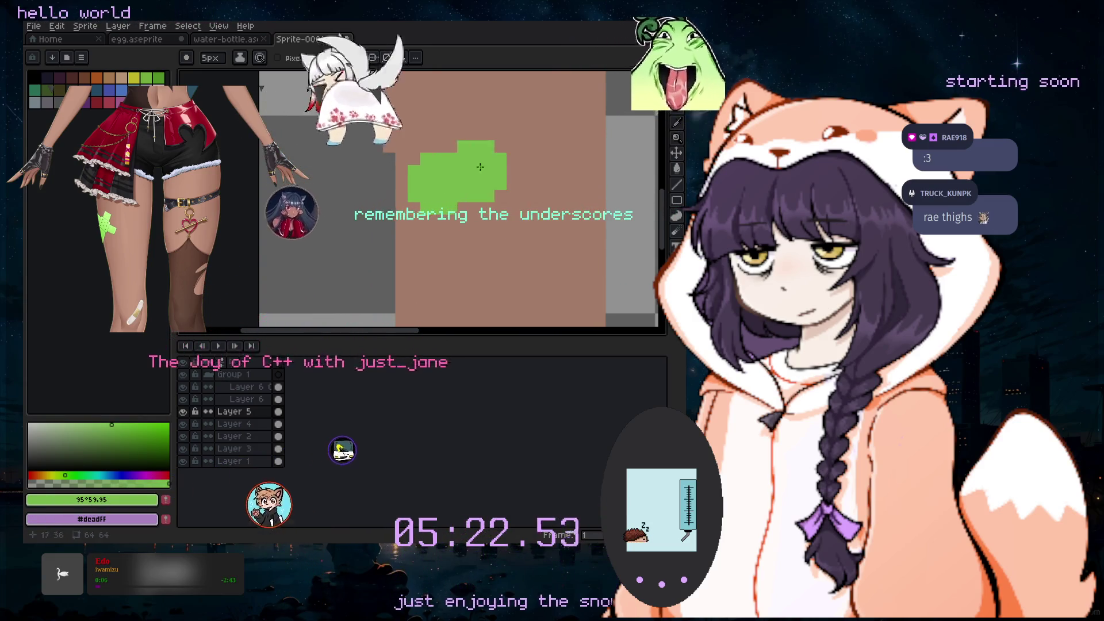
key(ctrl+z)
key(minus)
key(minus)
key(minus)
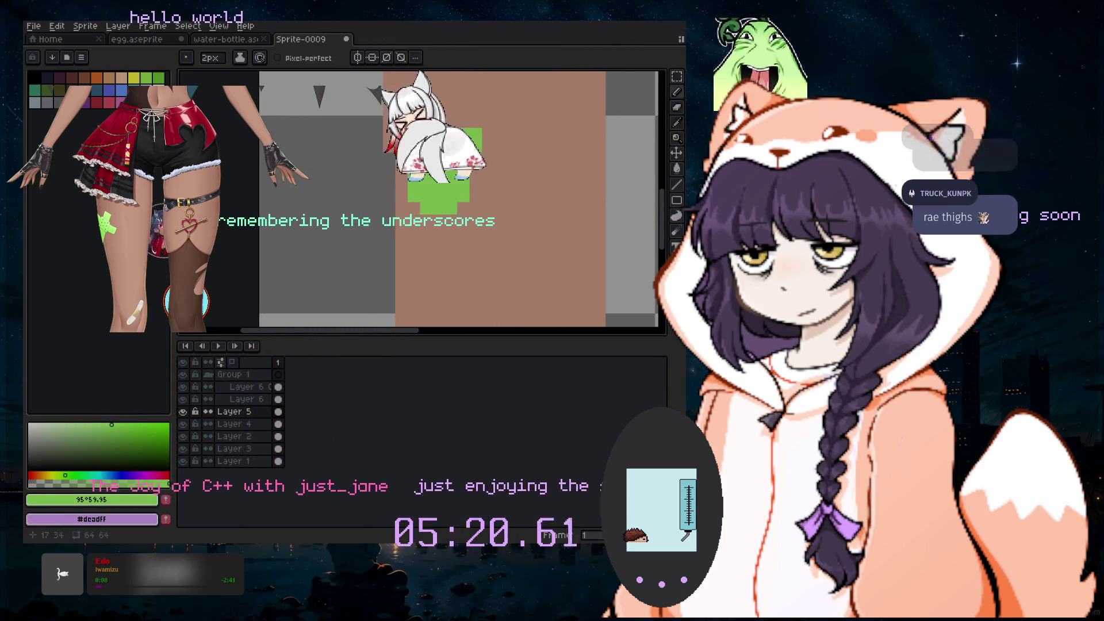
click(472, 134)
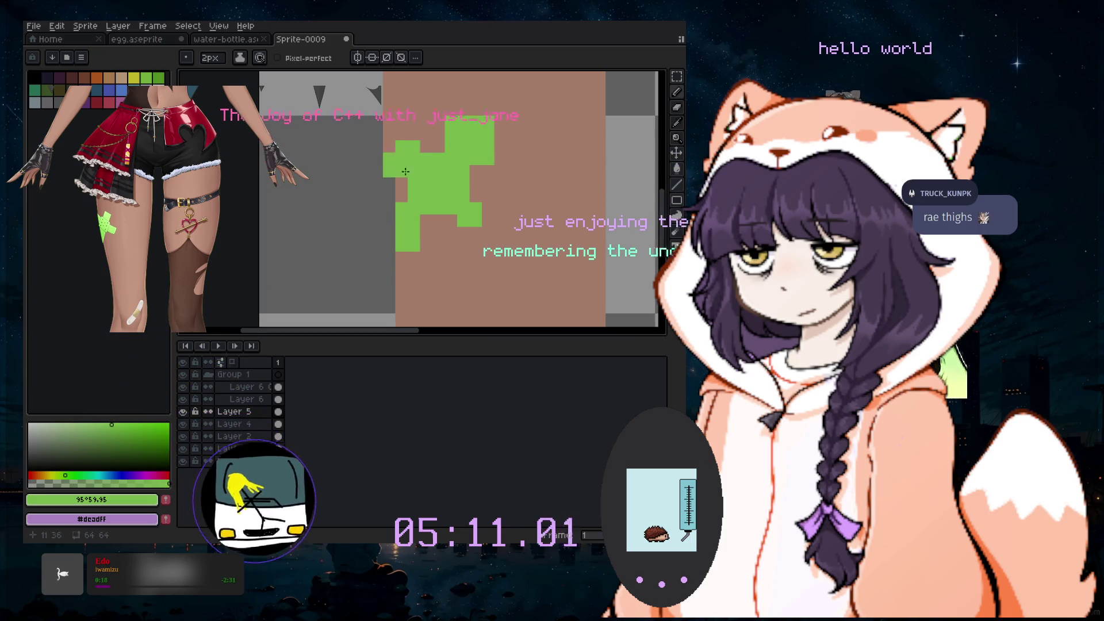
click(476, 245)
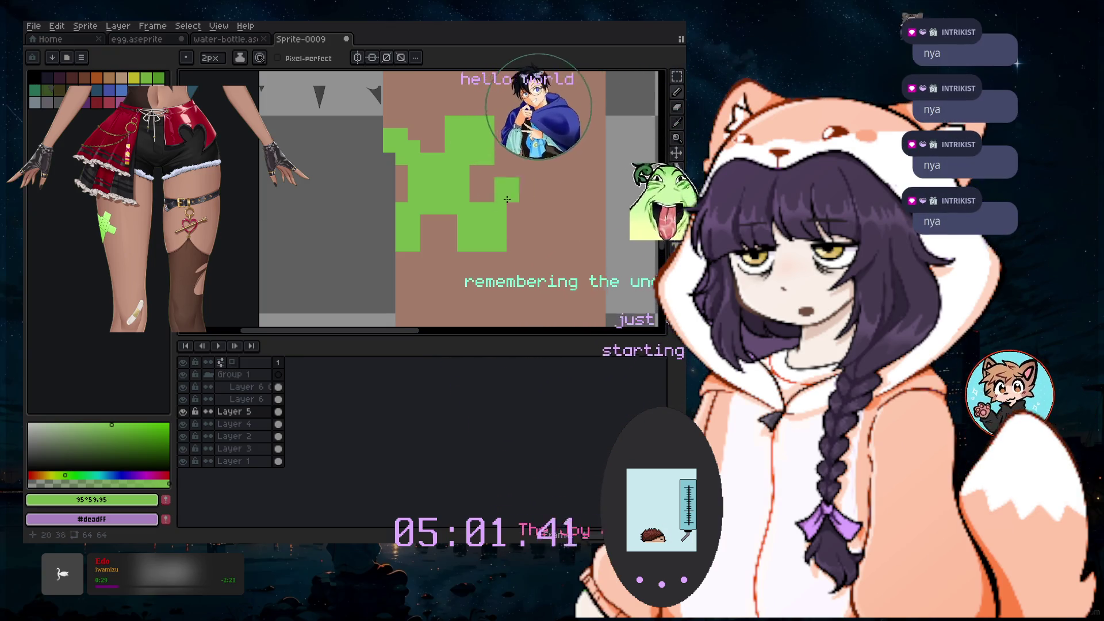
key(v)
drag(552, 245, 559, 253)
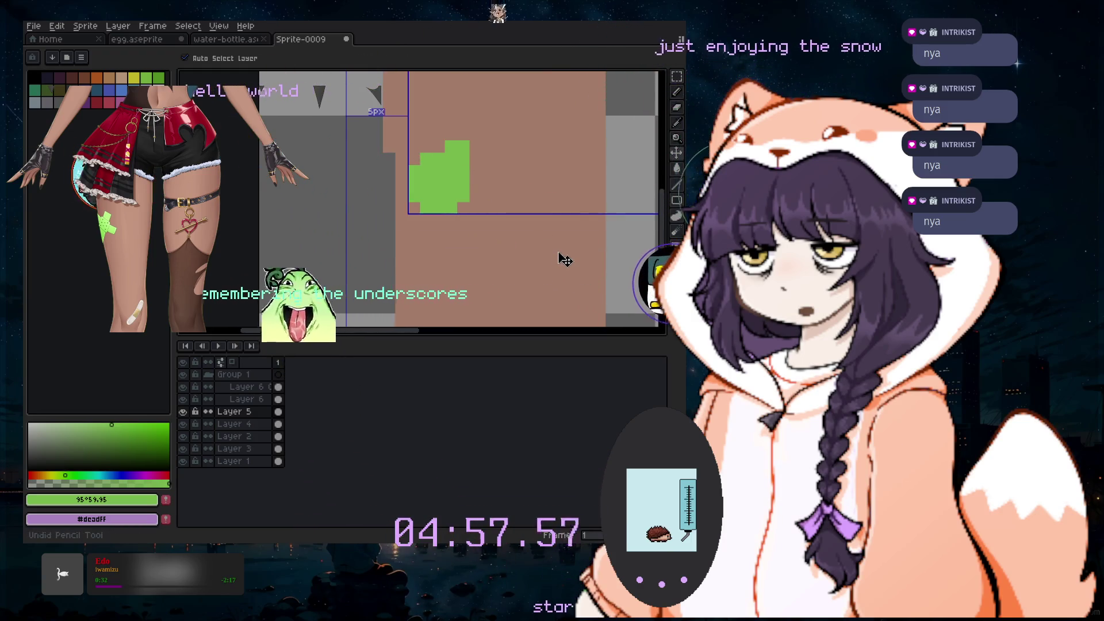
Undo the eraser stroke, pick a softer green and paint the green X shape
key(ctrl+z)
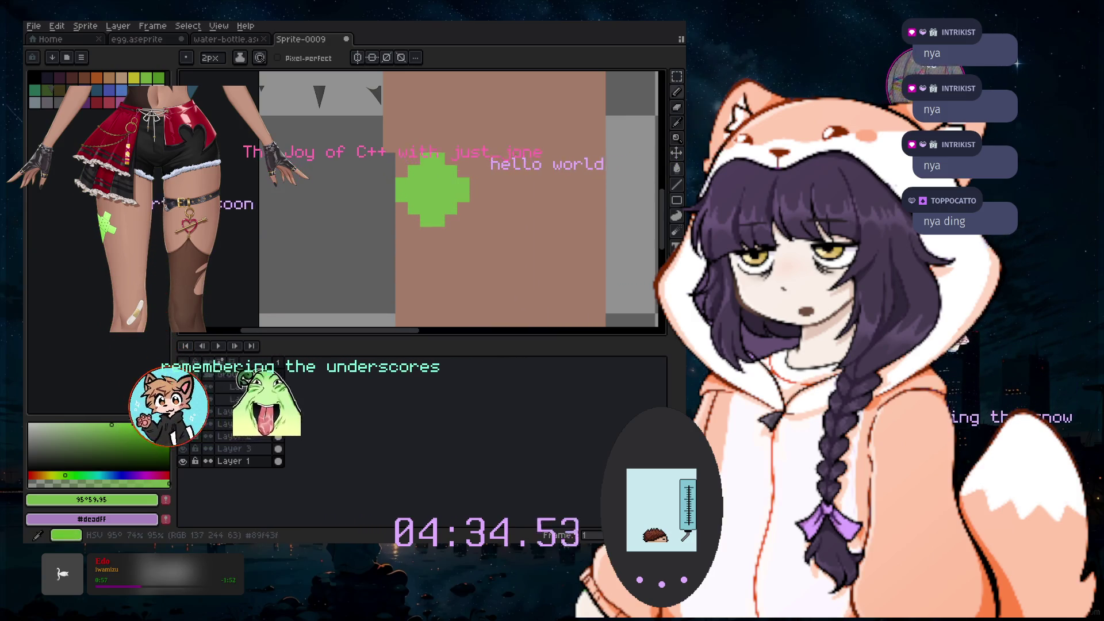
click(94, 424)
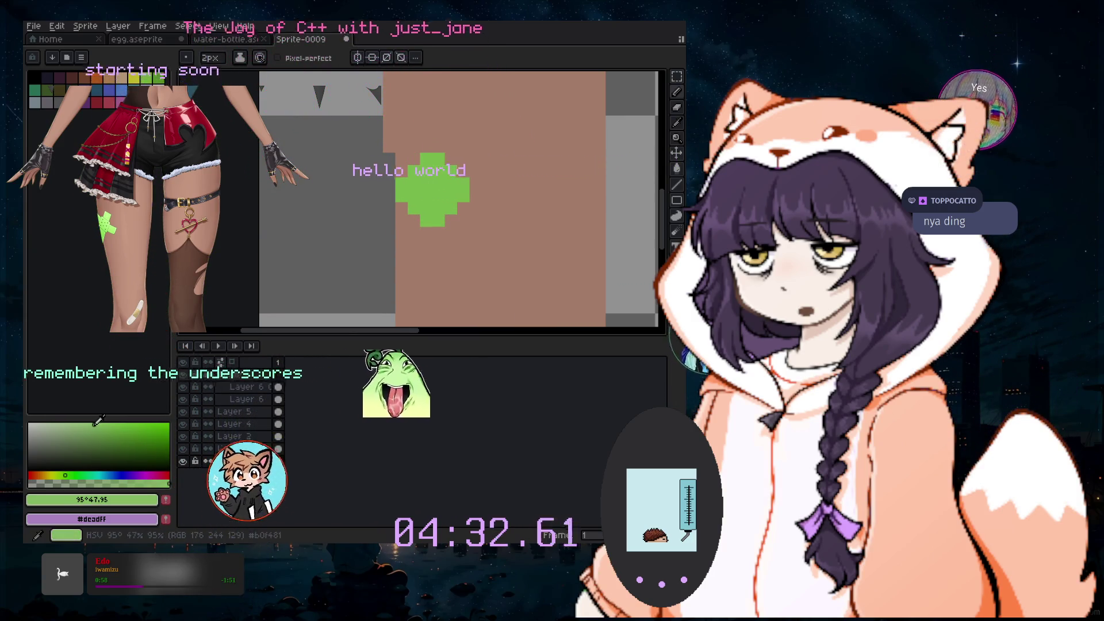
click(458, 158)
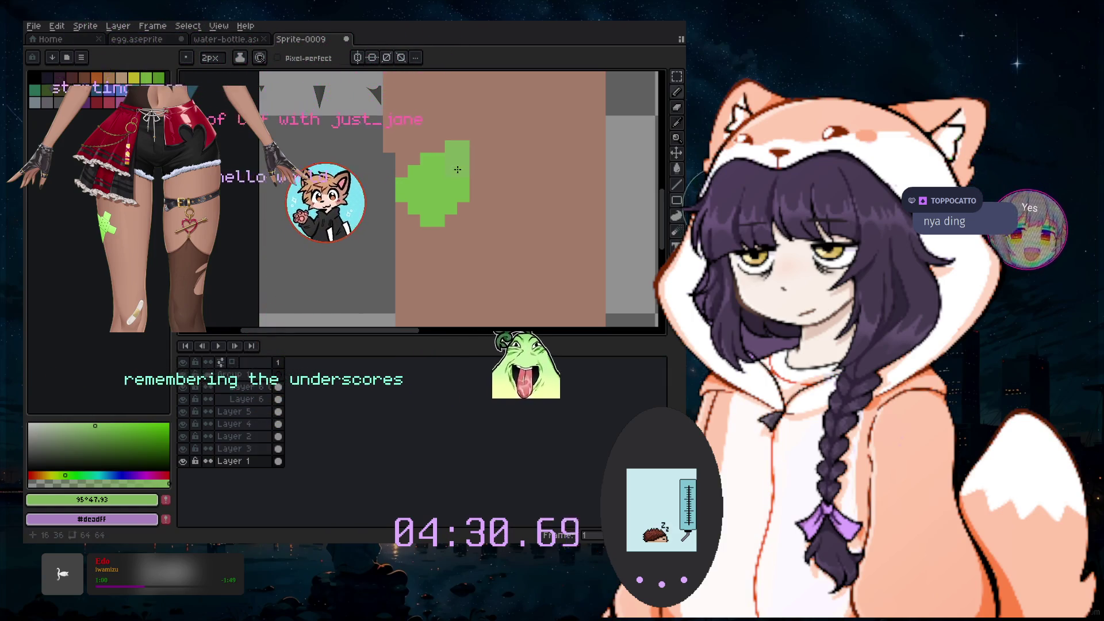
click(489, 154)
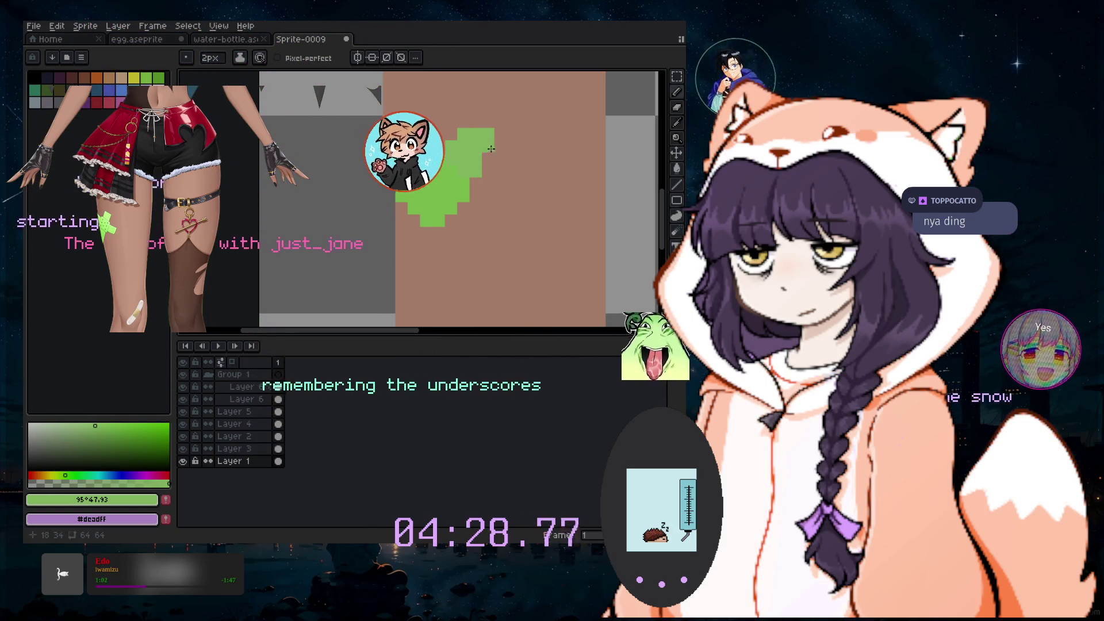
click(554, 153)
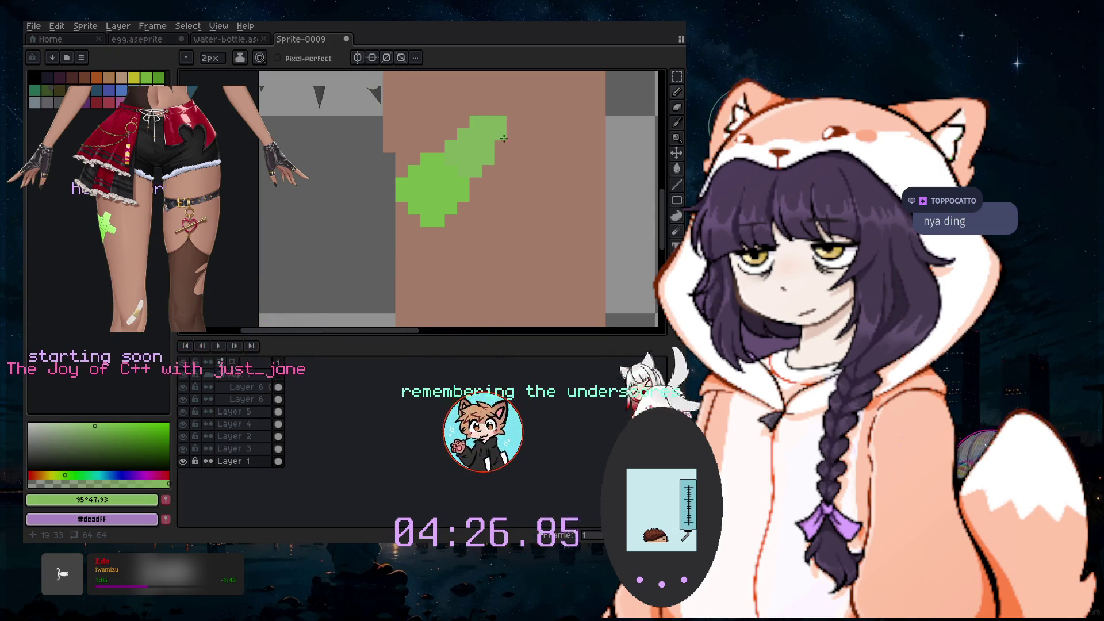
click(469, 217)
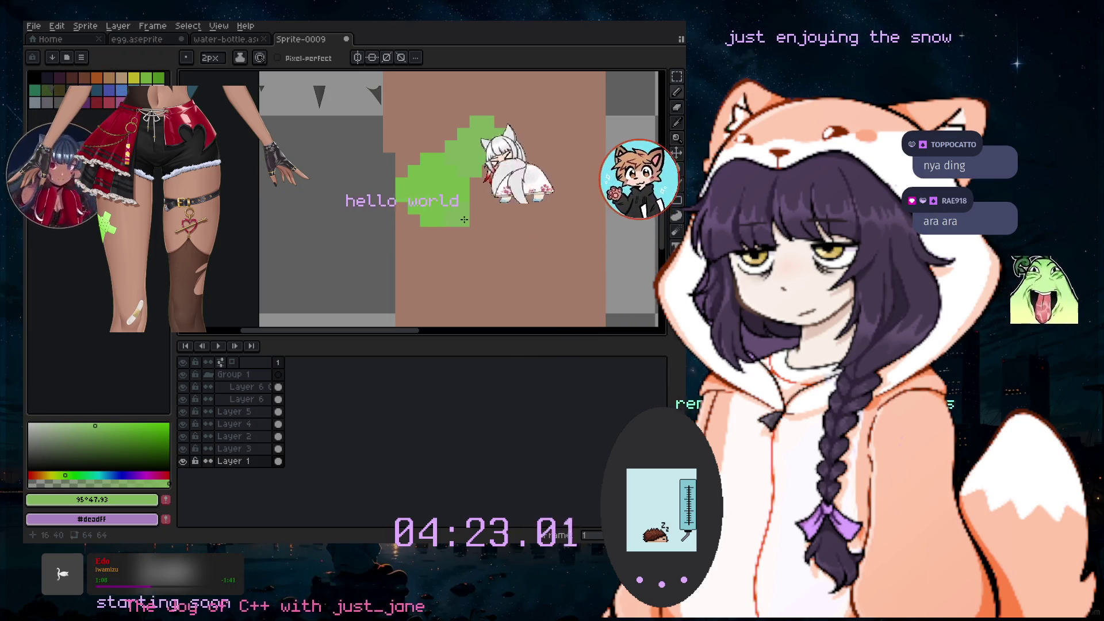
drag(469, 217, 475, 251)
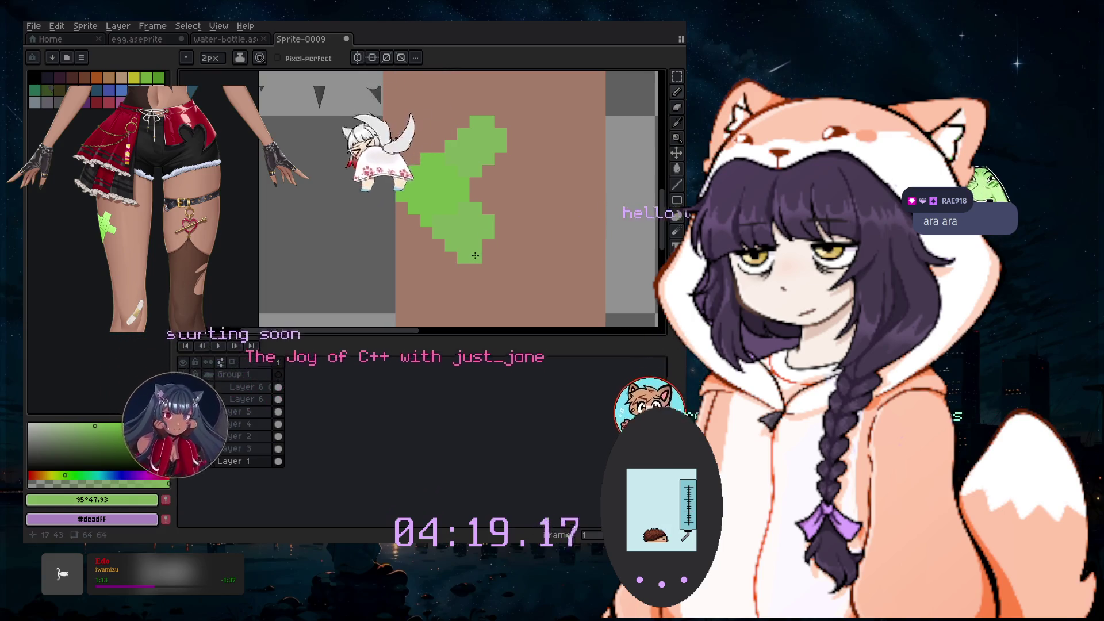
drag(501, 249, 504, 258)
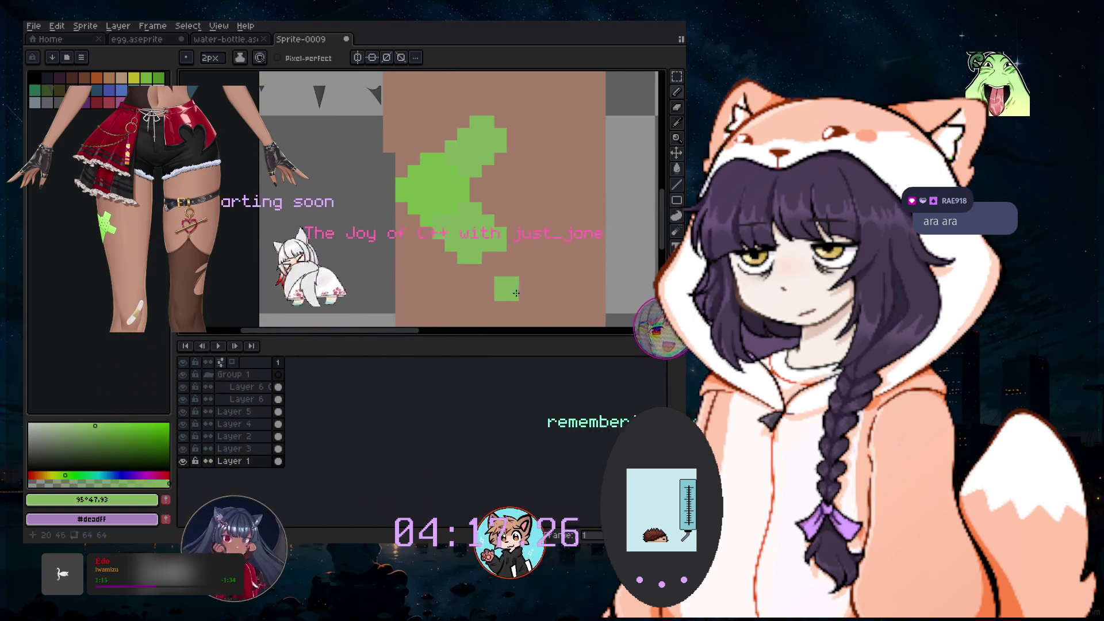
click(511, 251)
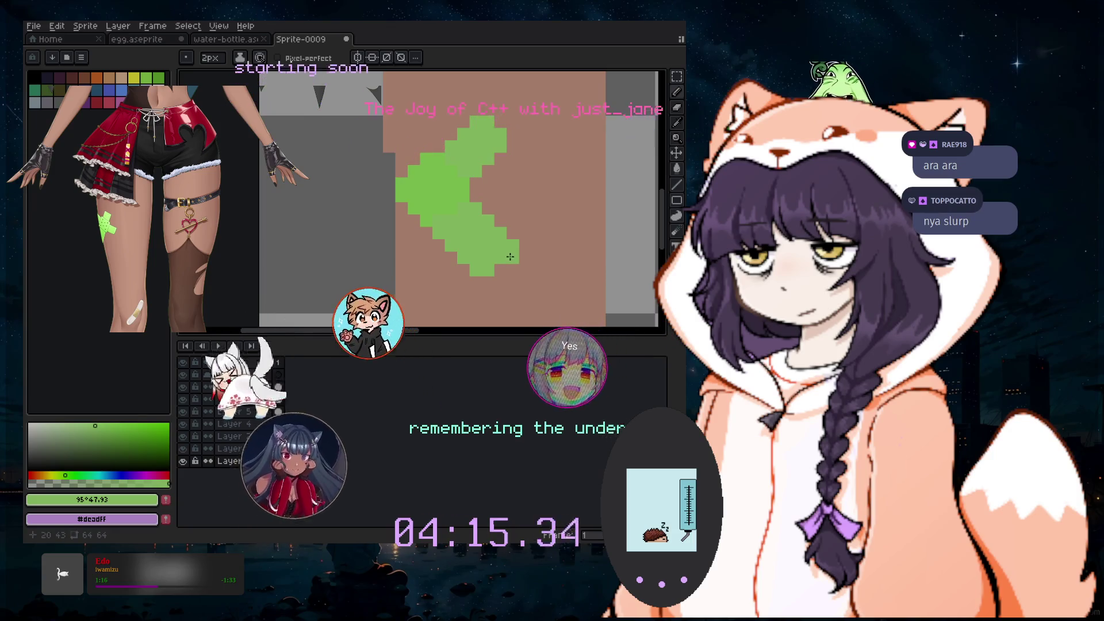
click(569, 278)
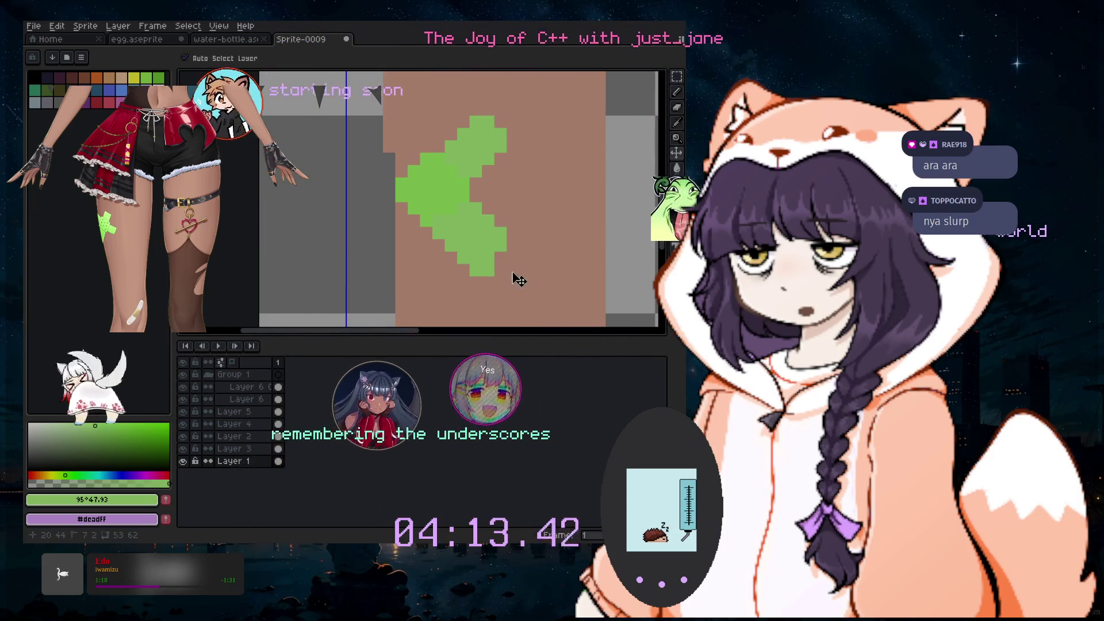
click(527, 286)
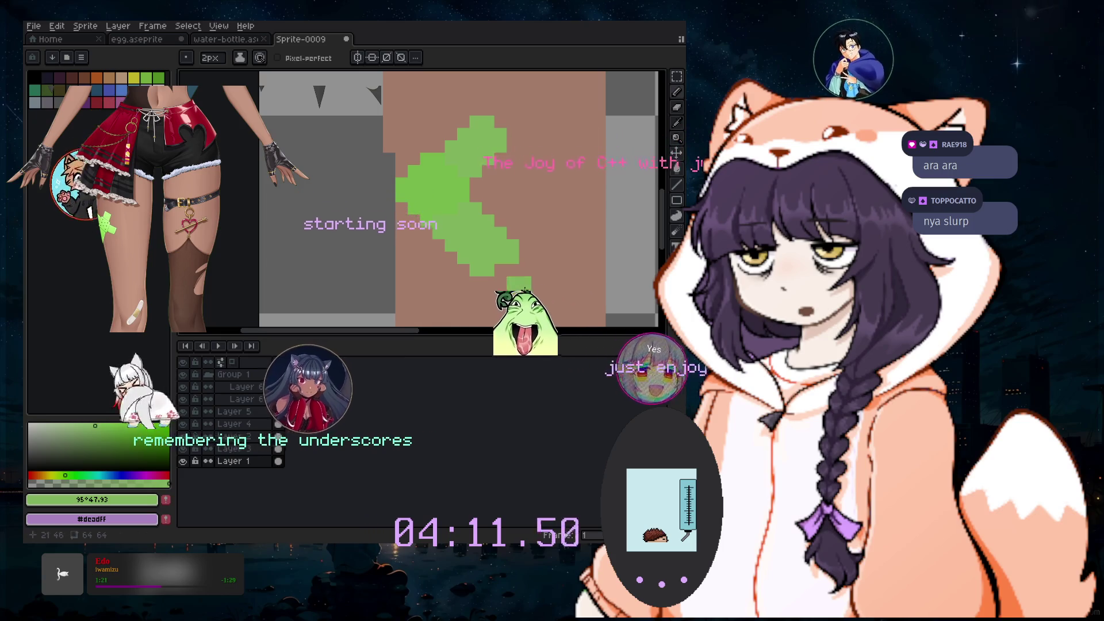
Fill in more green blocks on the centre and upper left of the X
scroll(517, 285, up, 1)
key(v)
key(b)
click(500, 226)
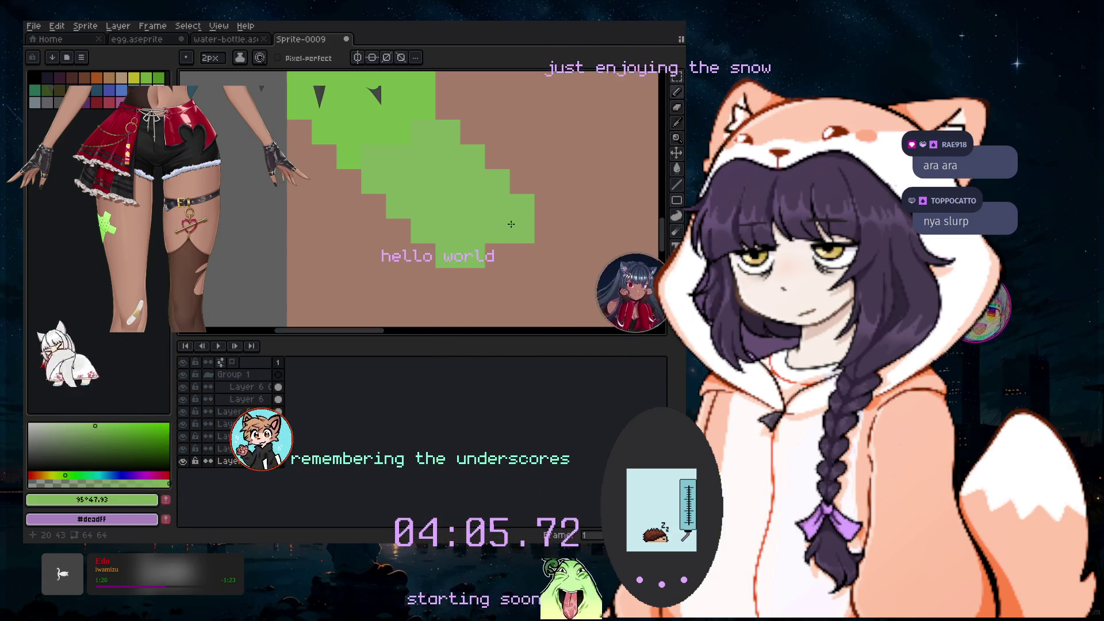
scroll(502, 222, down, 2)
scroll(418, 116, up, 1)
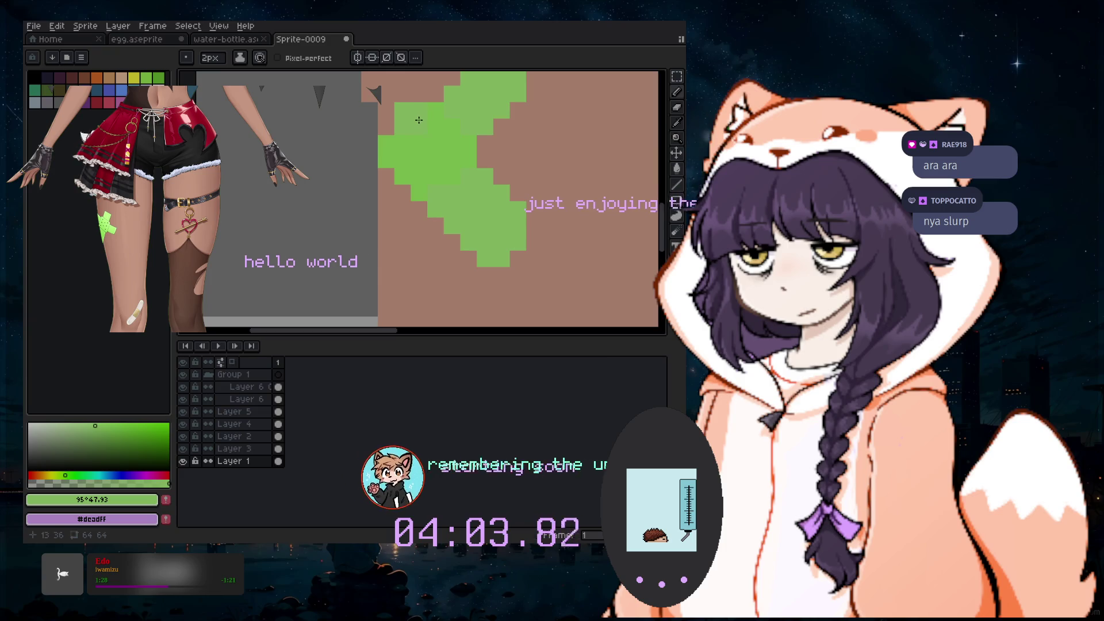
drag(665, 238, 664, 214)
click(647, 212)
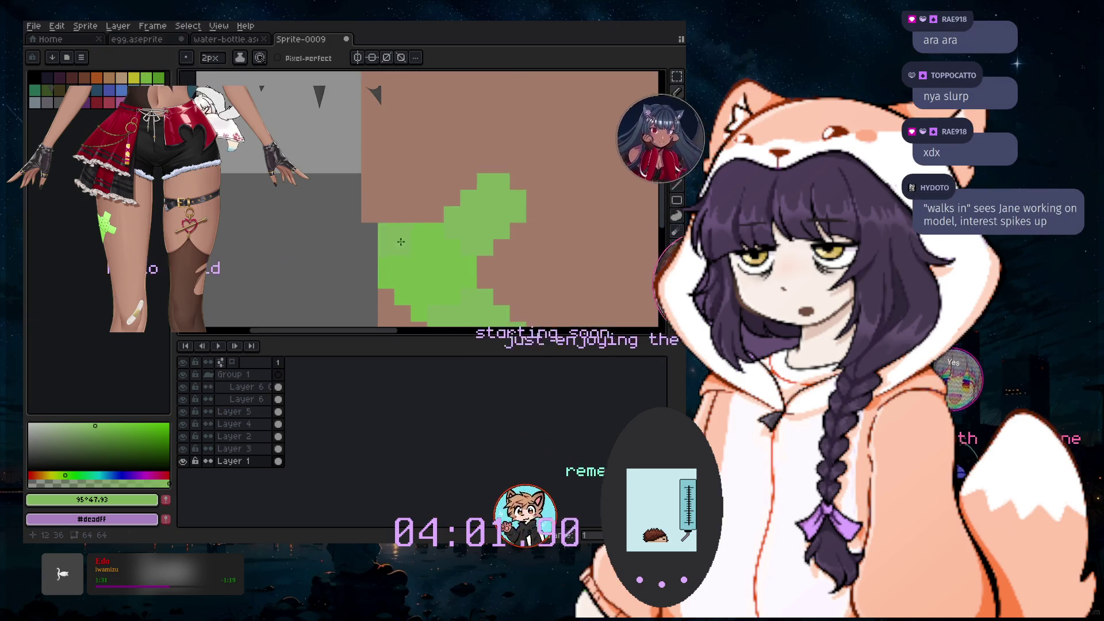
On Layer 1, pick the darker muted green #90ac7d with a 1px brush
click(241, 462)
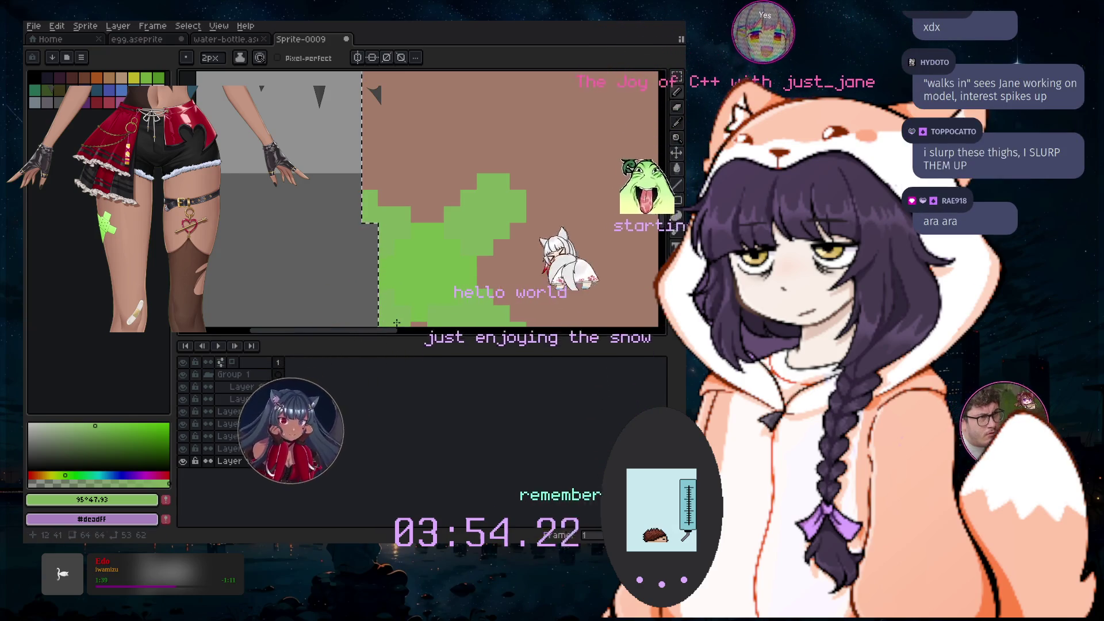
scroll(518, 294, down, 2)
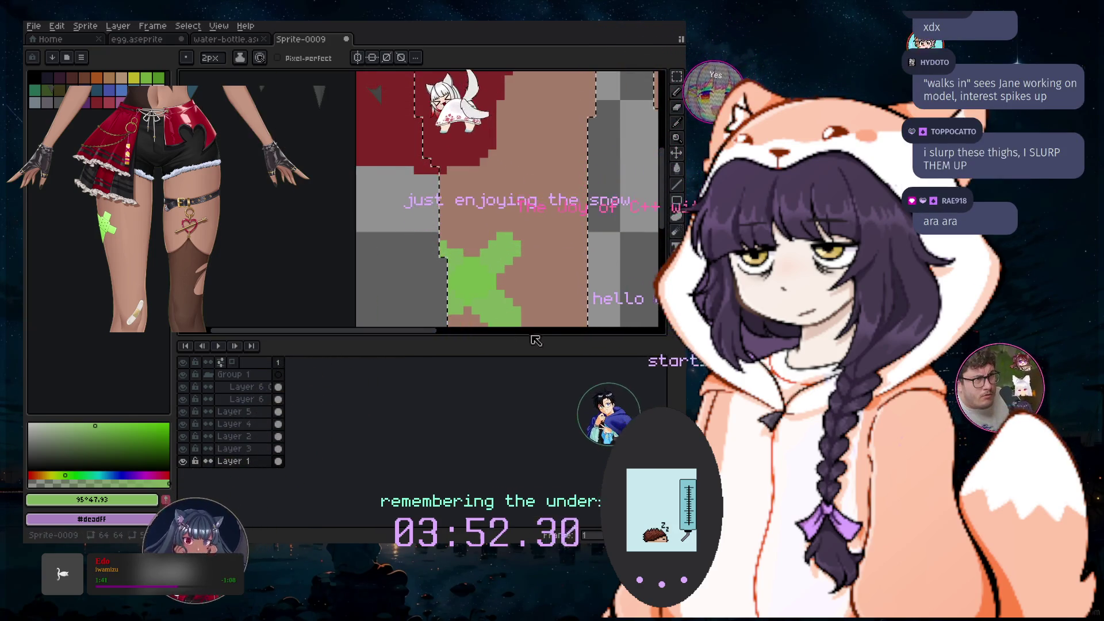
scroll(575, 276, up, 2)
scroll(665, 217, down, 3)
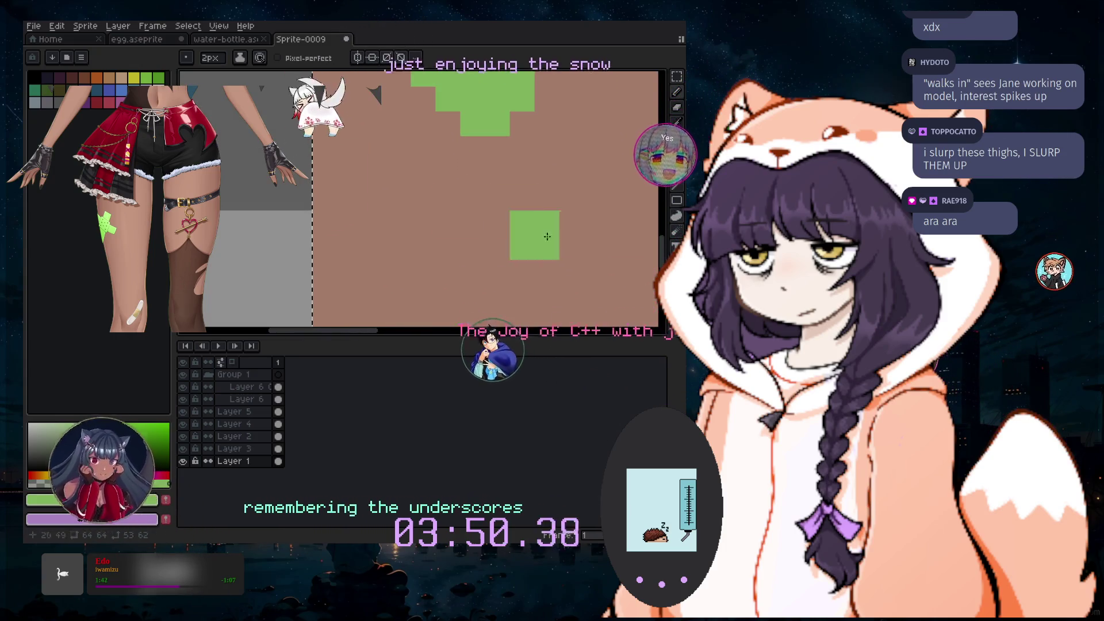
scroll(663, 256, up, 3)
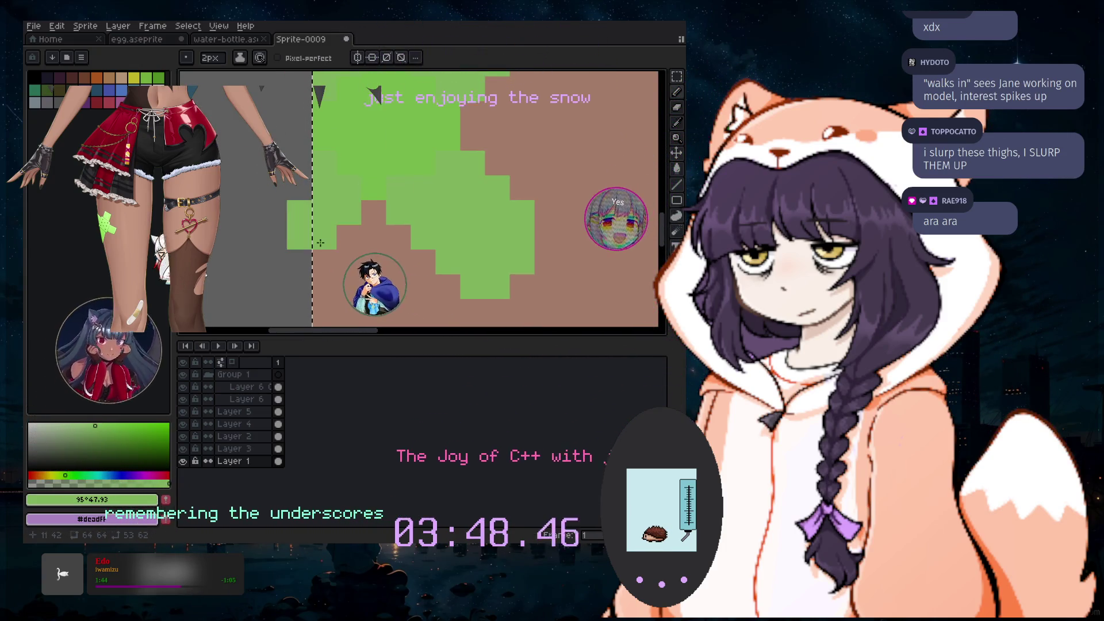
click(71, 432)
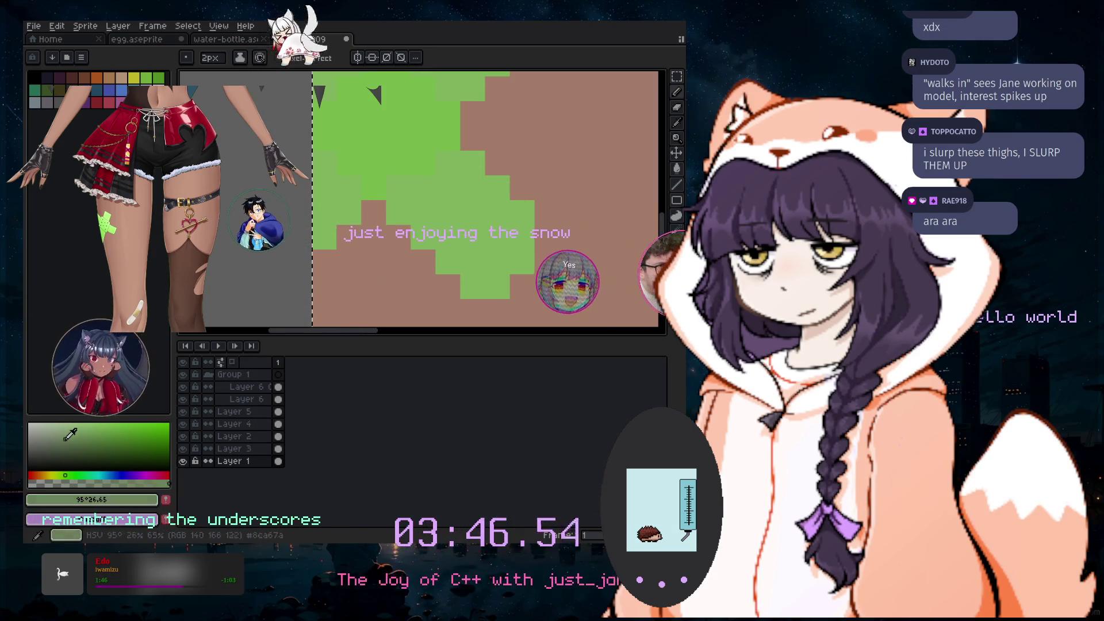
key(minus)
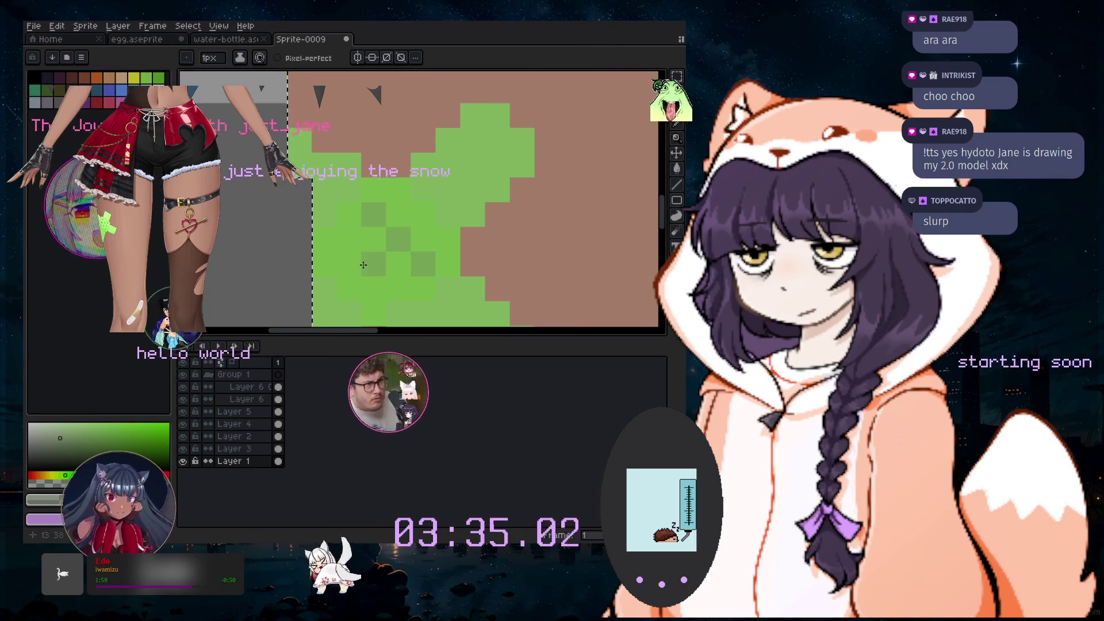
scroll(363, 264, down, 2)
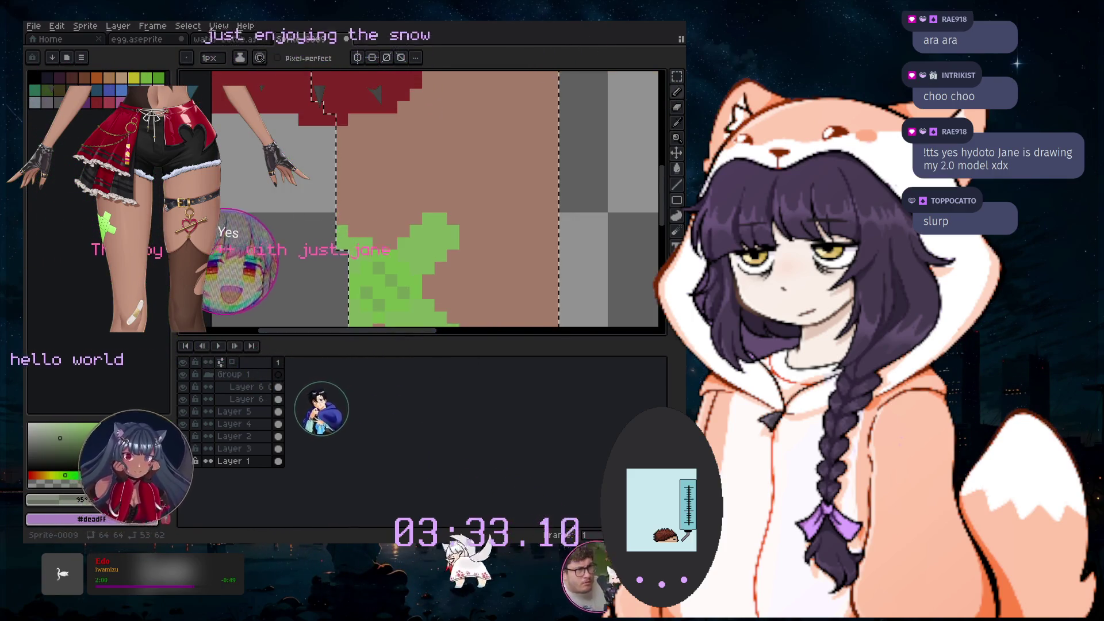
scroll(403, 230, down, 5)
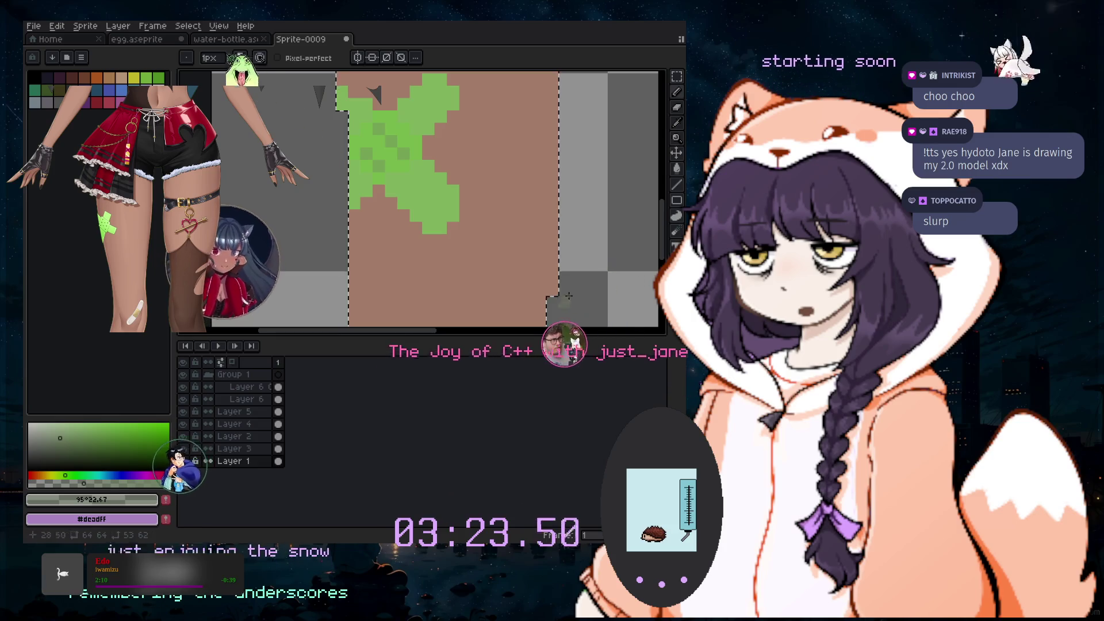
scroll(324, 150, up, 1)
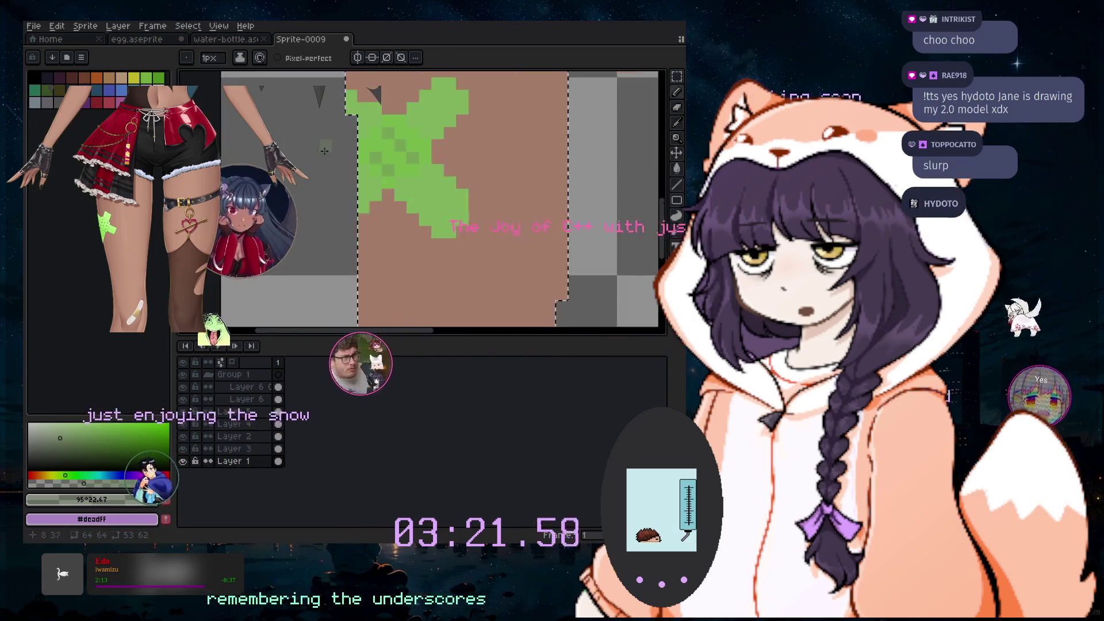
scroll(324, 150, down, 1)
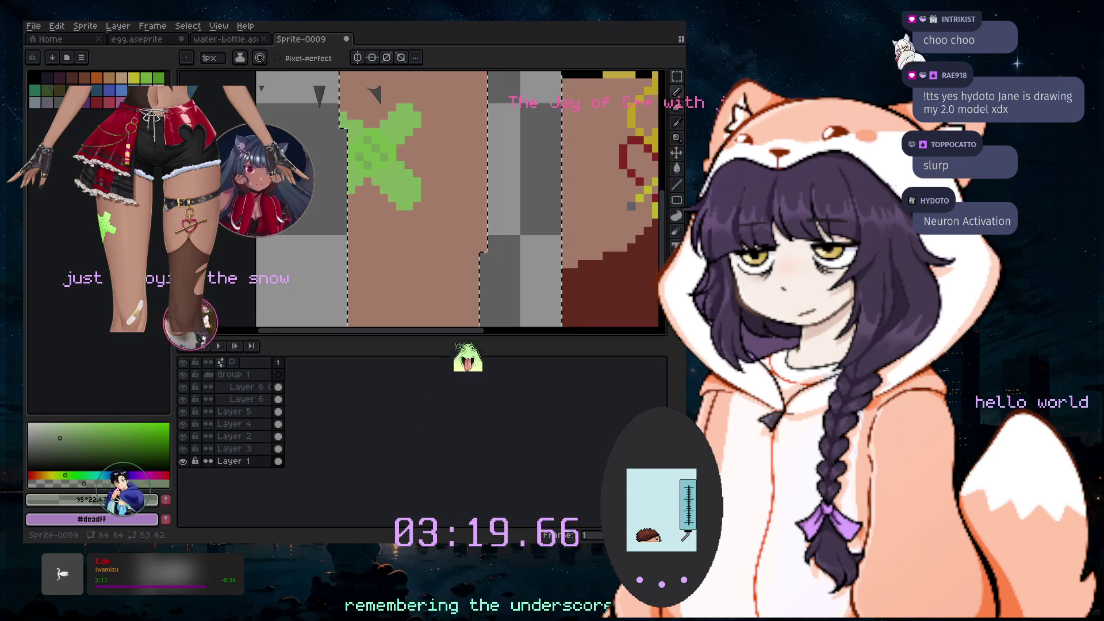
drag(664, 218, 657, 135)
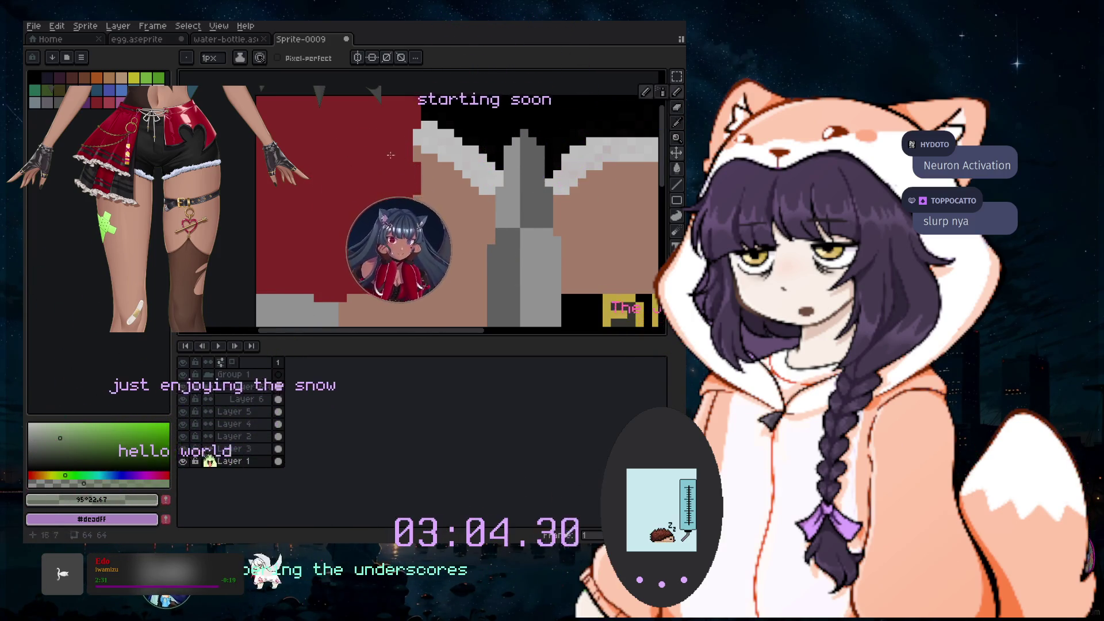
Pick the dark red, make Layer 3 active and blacken one more pixel in the red area
alt+click(334, 144)
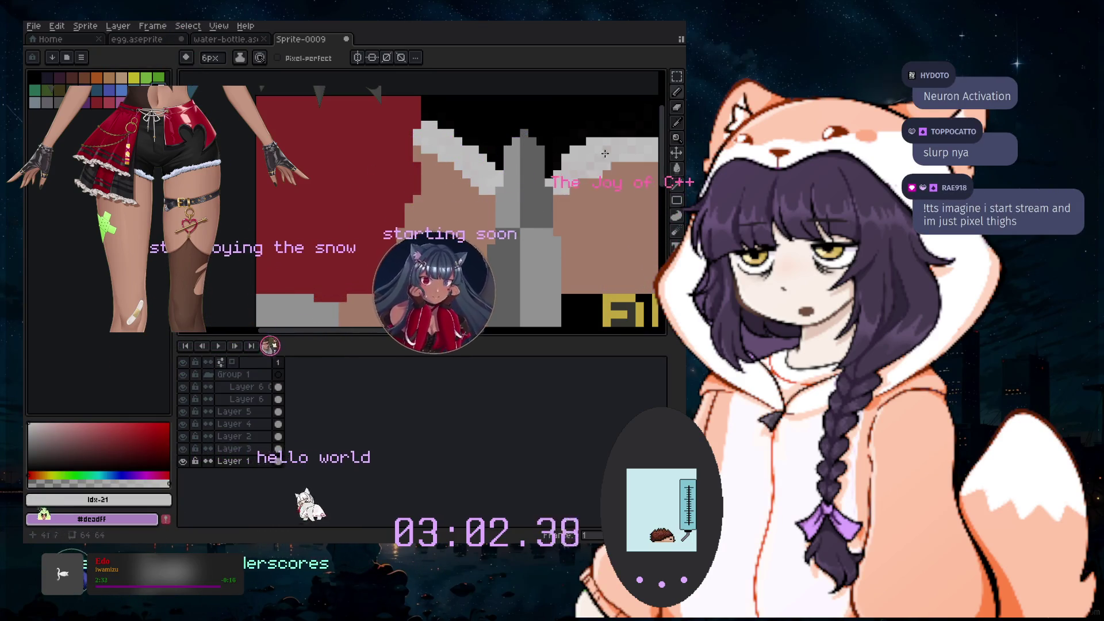
click(230, 450)
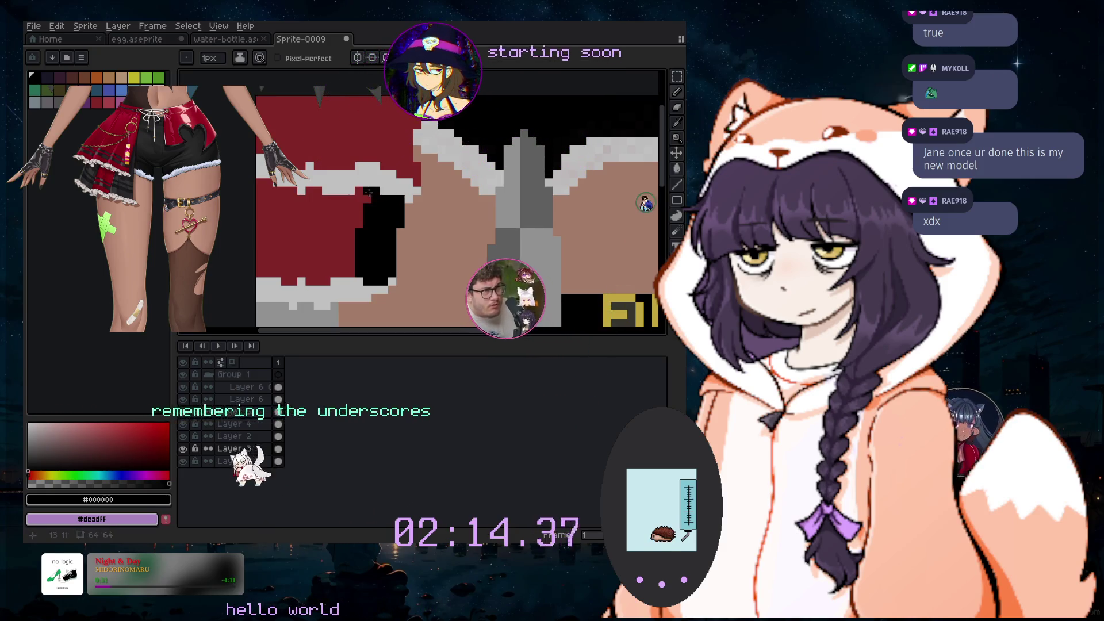
click(359, 191)
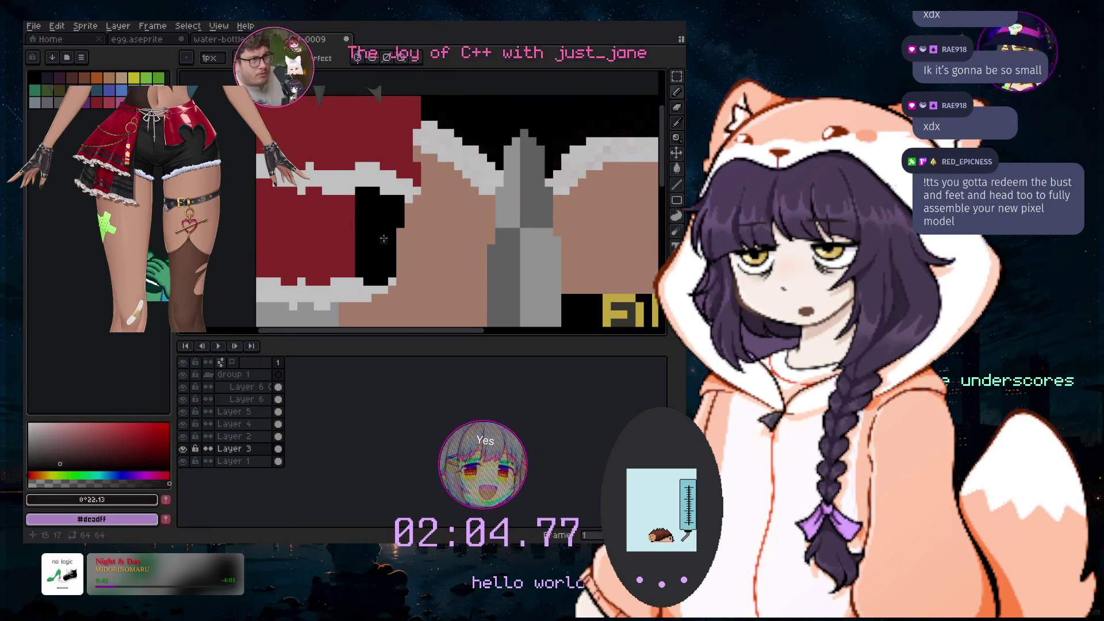
click(677, 168)
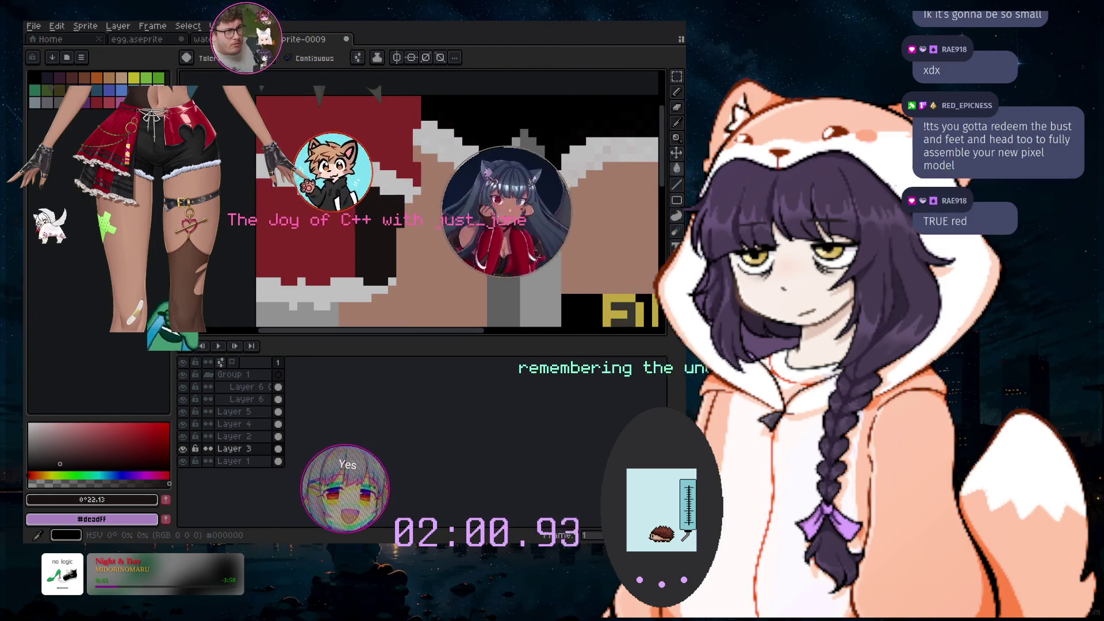
With black and the pencil, draw stepped black pixel rows in the red area, undoing an accidental fill
click(34, 76)
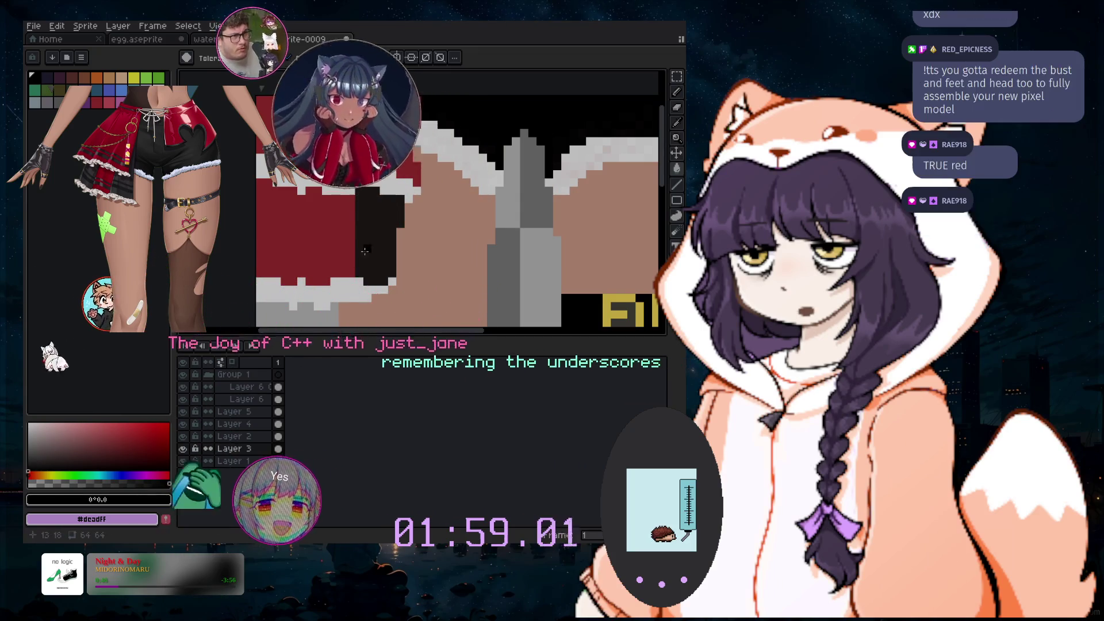
scroll(377, 259, up, 1)
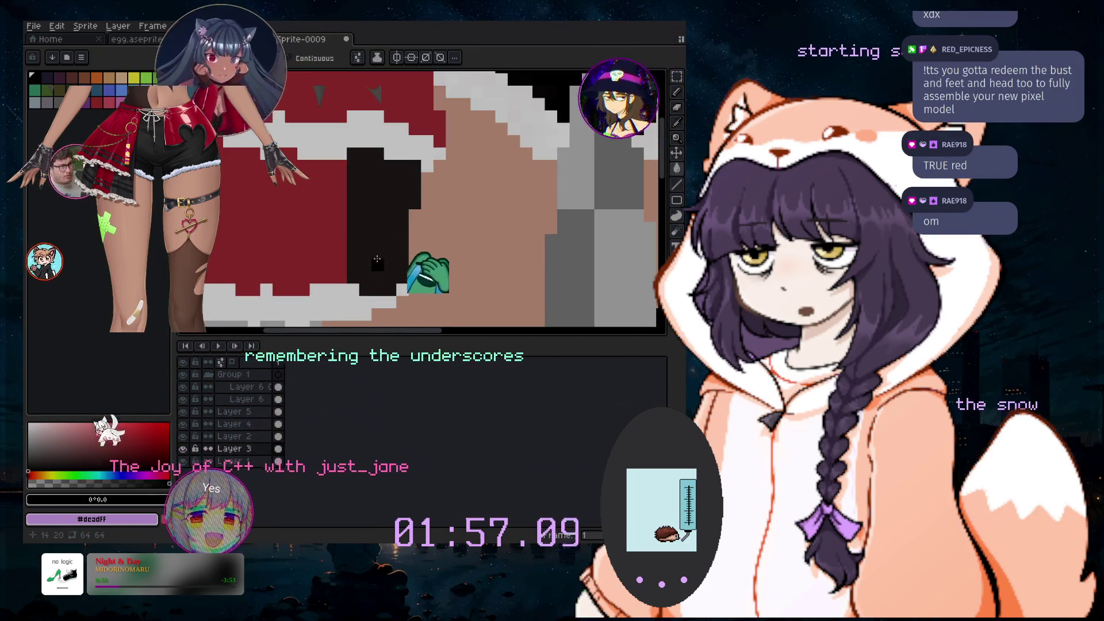
scroll(378, 259, up, 1)
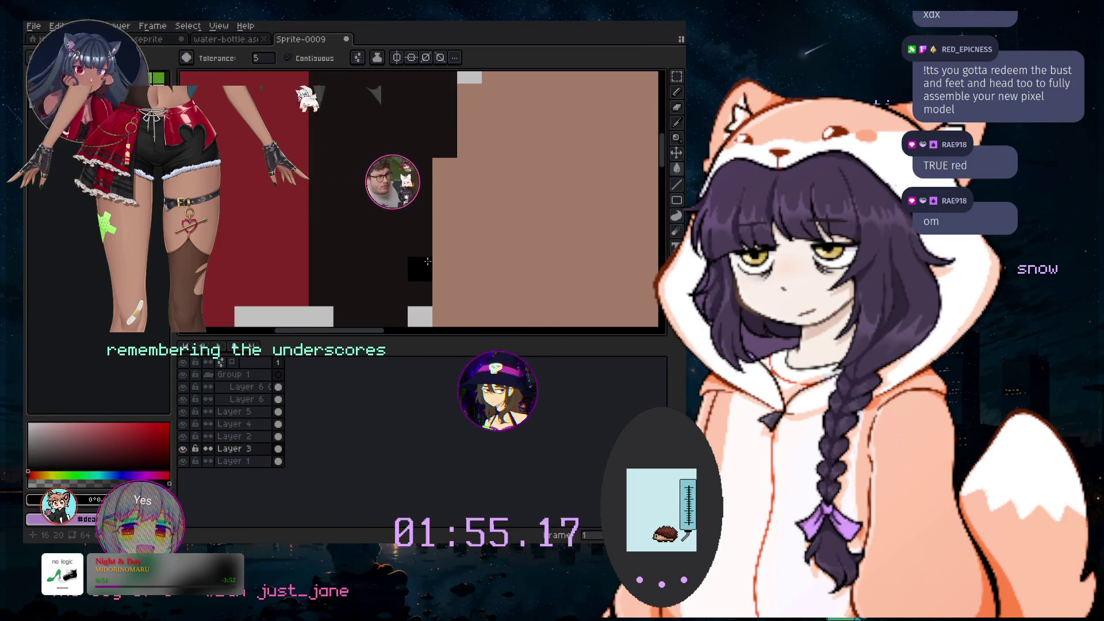
click(427, 261)
key(ctrl+z)
click(677, 93)
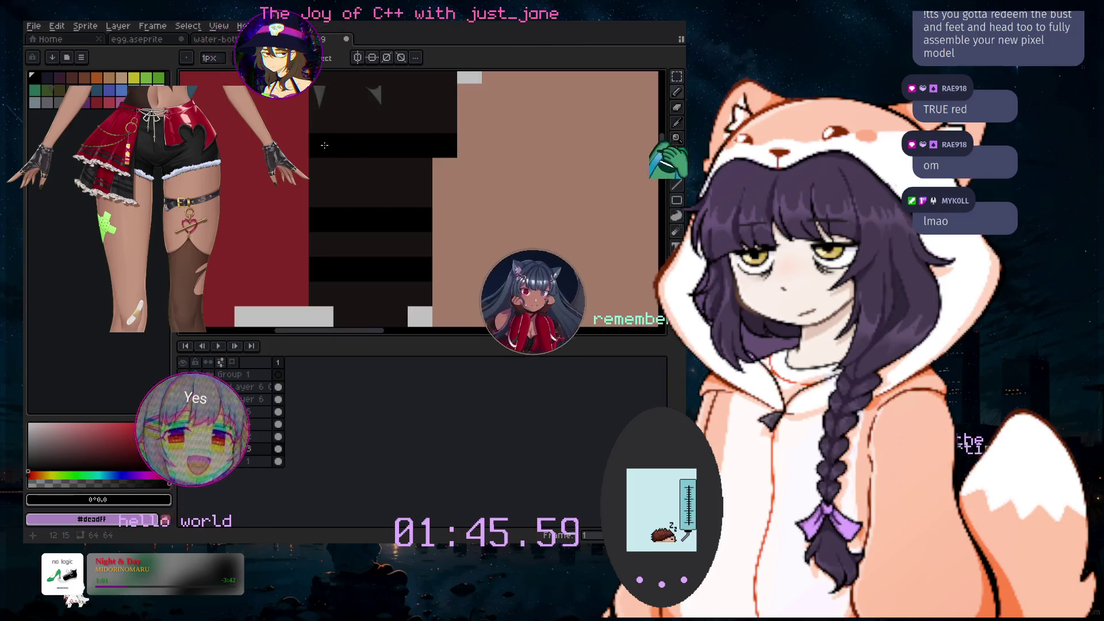
scroll(326, 319, left, 5)
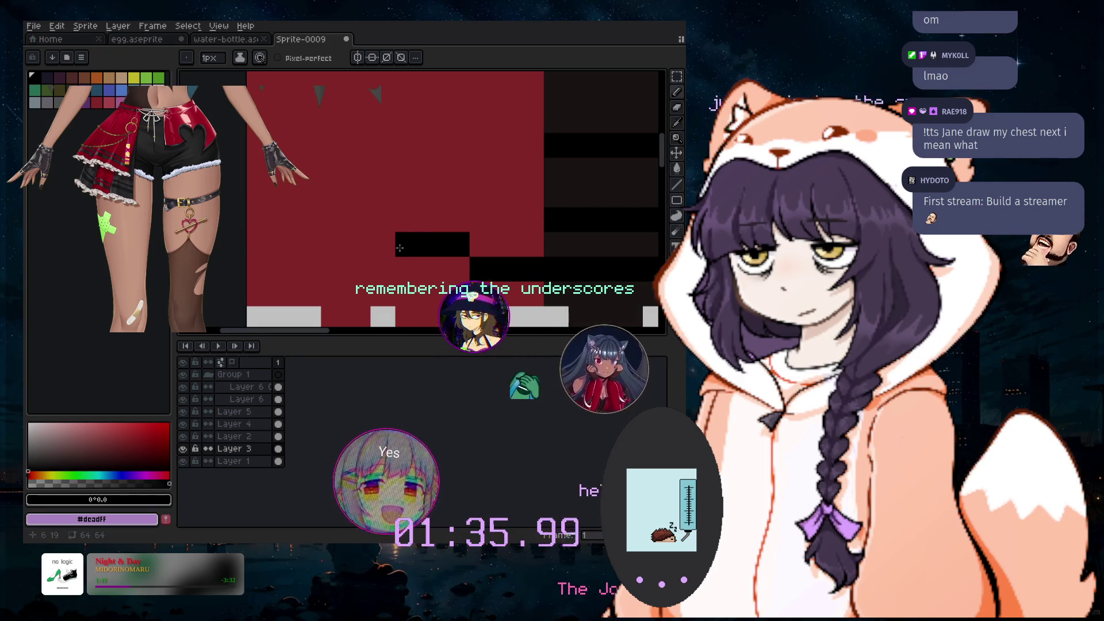
drag(400, 248, 365, 225)
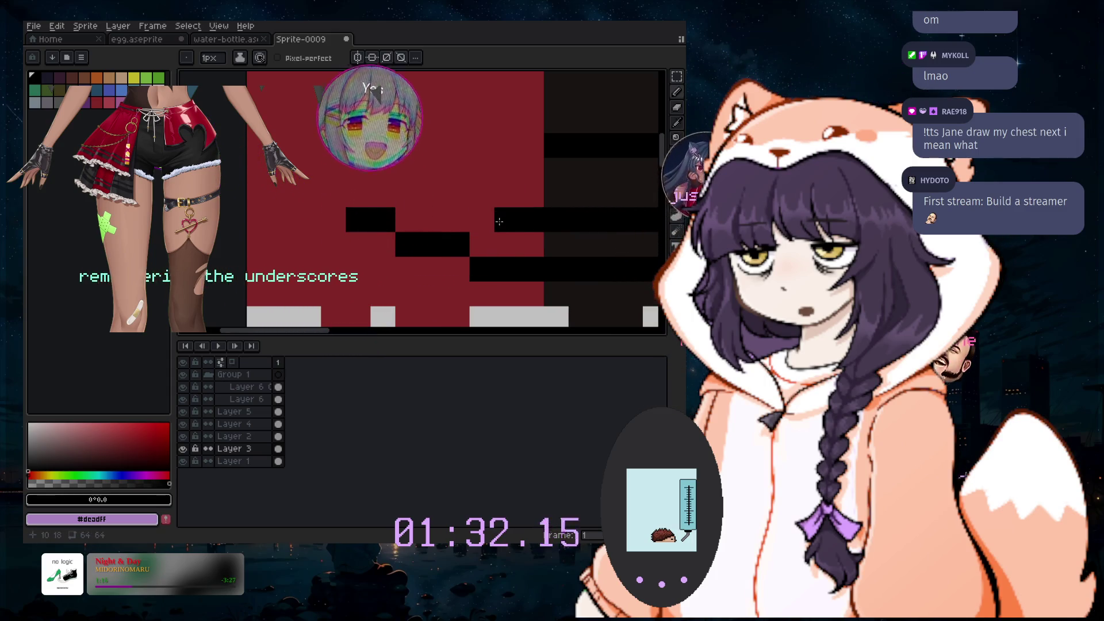
mouse_move(531, 221)
mouse_down()
mouse_move(465, 203)
mouse_move(457, 219)
mouse_up()
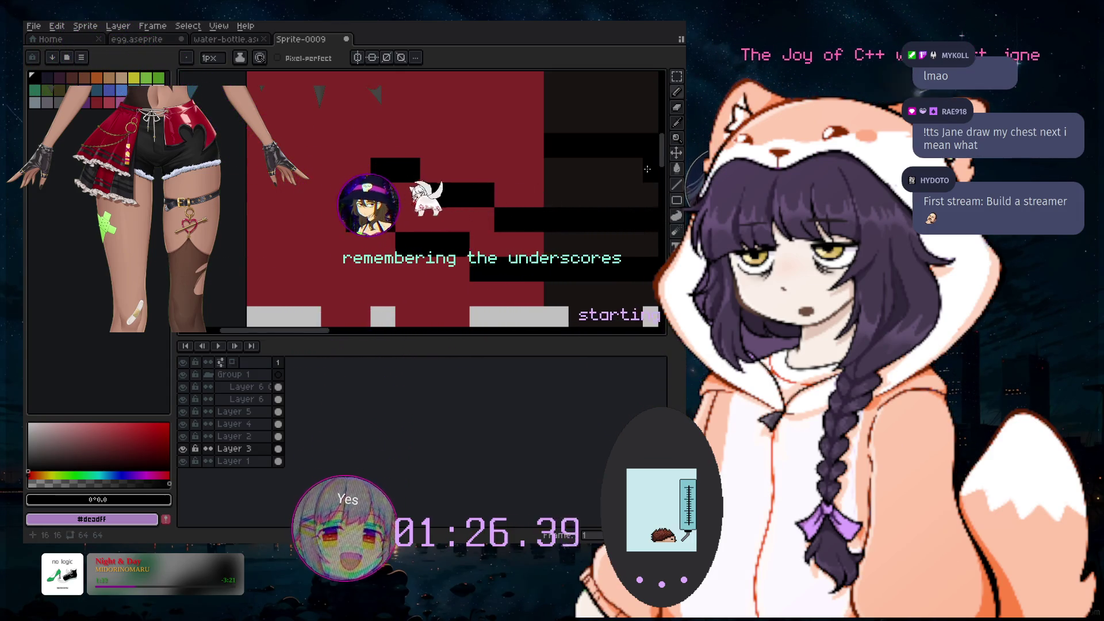
drag(663, 163, 667, 159)
click(339, 211)
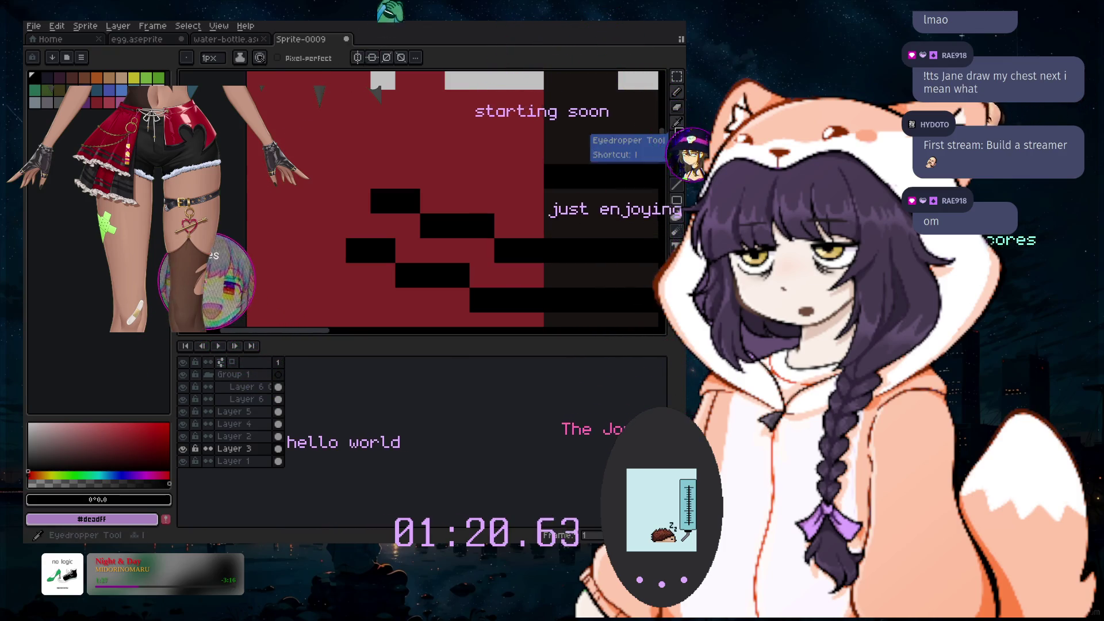
Try wide 6px dark strokes at the top left, then undo them
click(677, 122)
click(676, 92)
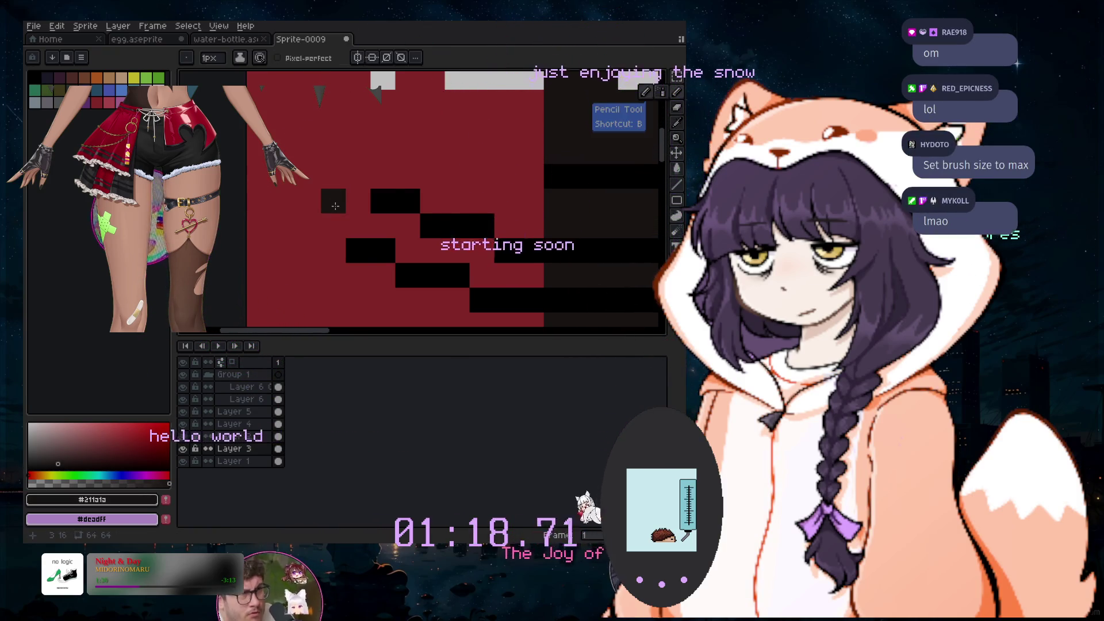
key(plus)
key(plus)
key(plus)
scroll(303, 103, down, 1)
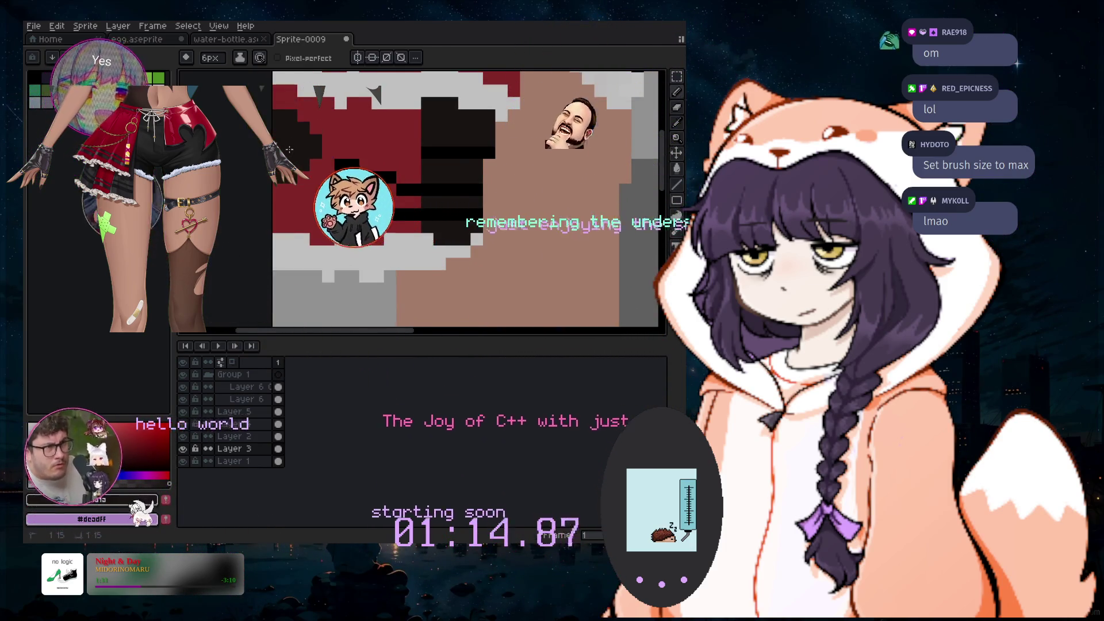
click(295, 190)
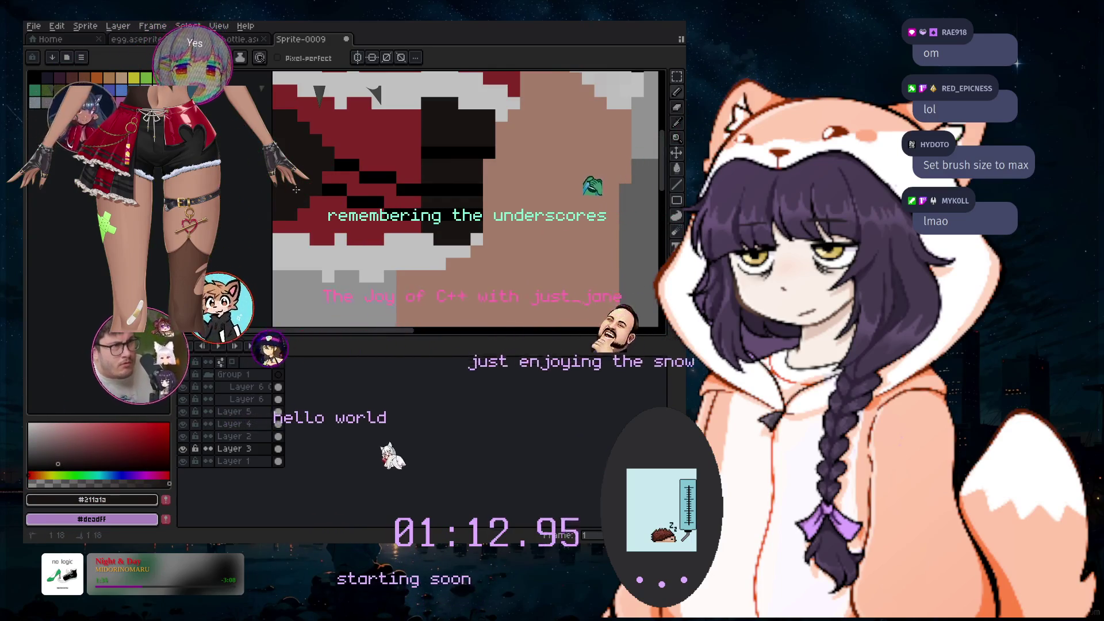
scroll(332, 161, up, 1)
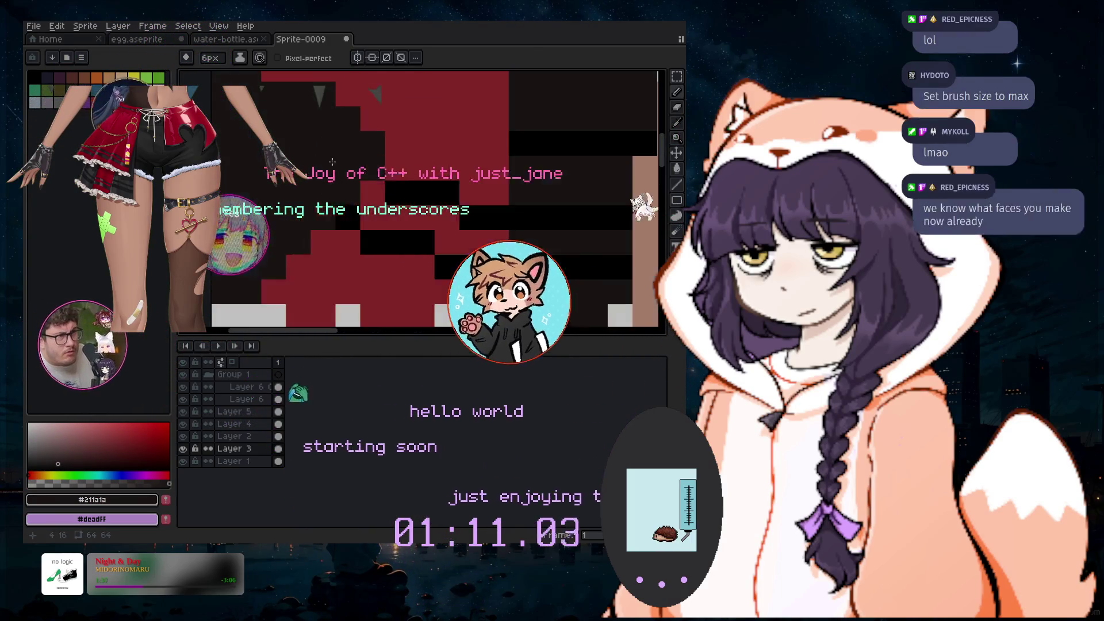
key(ctrl+z)
Pick the red #ac3232 from the sprite and set the pencil to 2px
alt+click(437, 138)
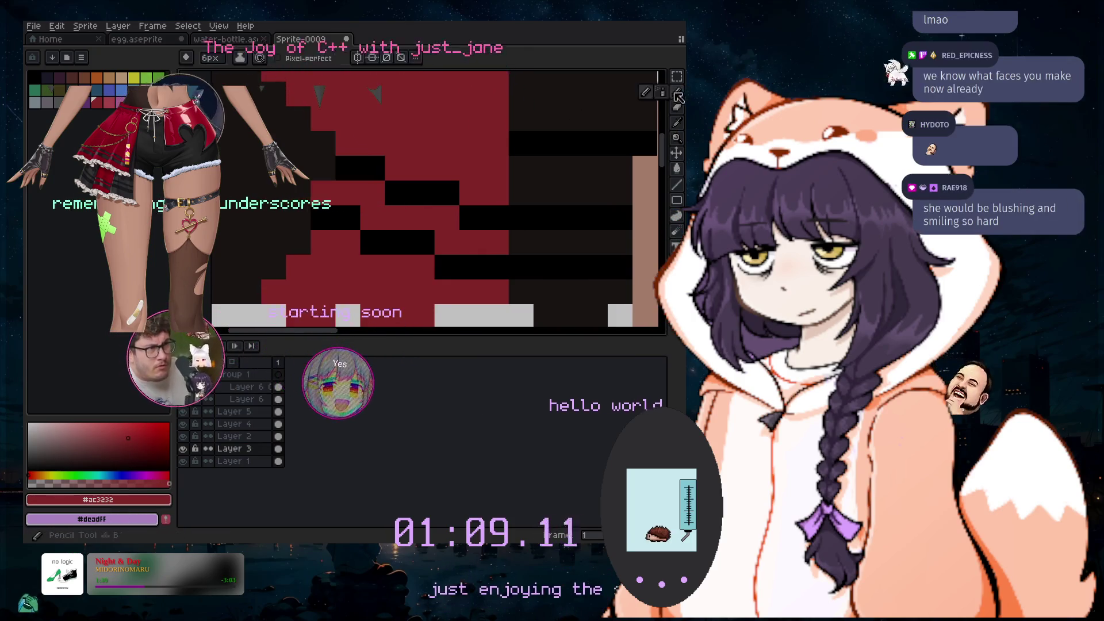
click(677, 94)
key(minus)
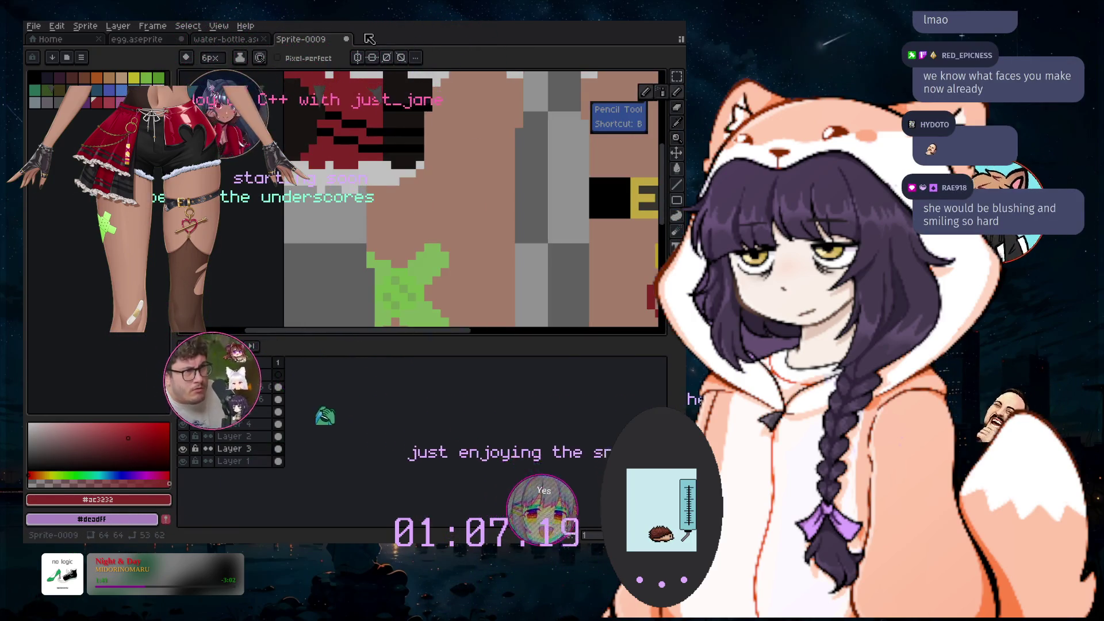
scroll(337, 180, up, 3)
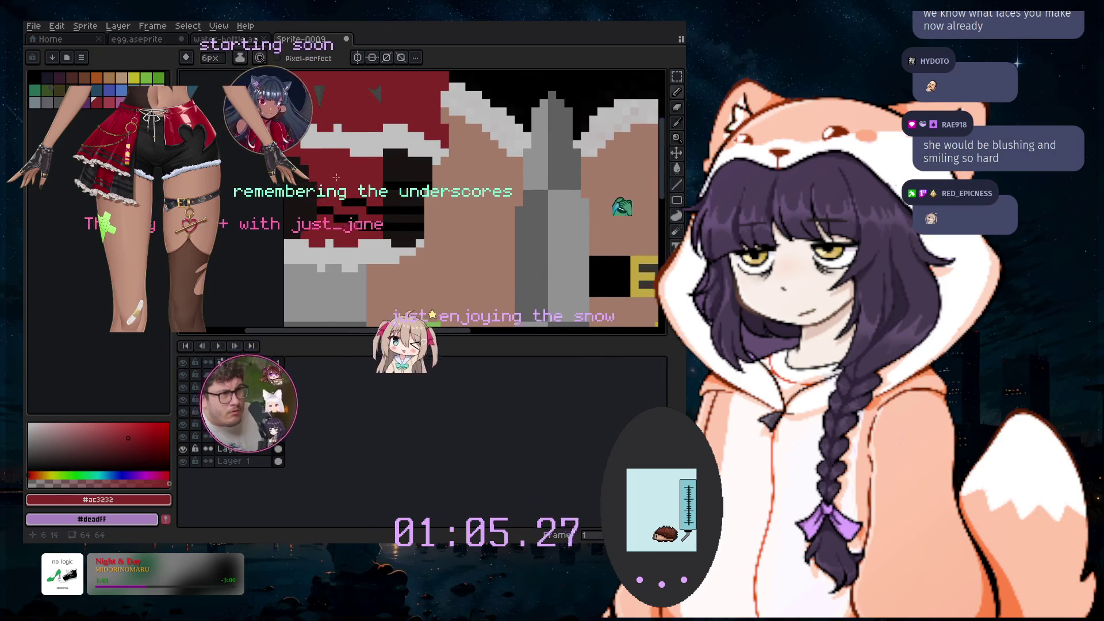
key(minus)
key(minus)
key(minus)
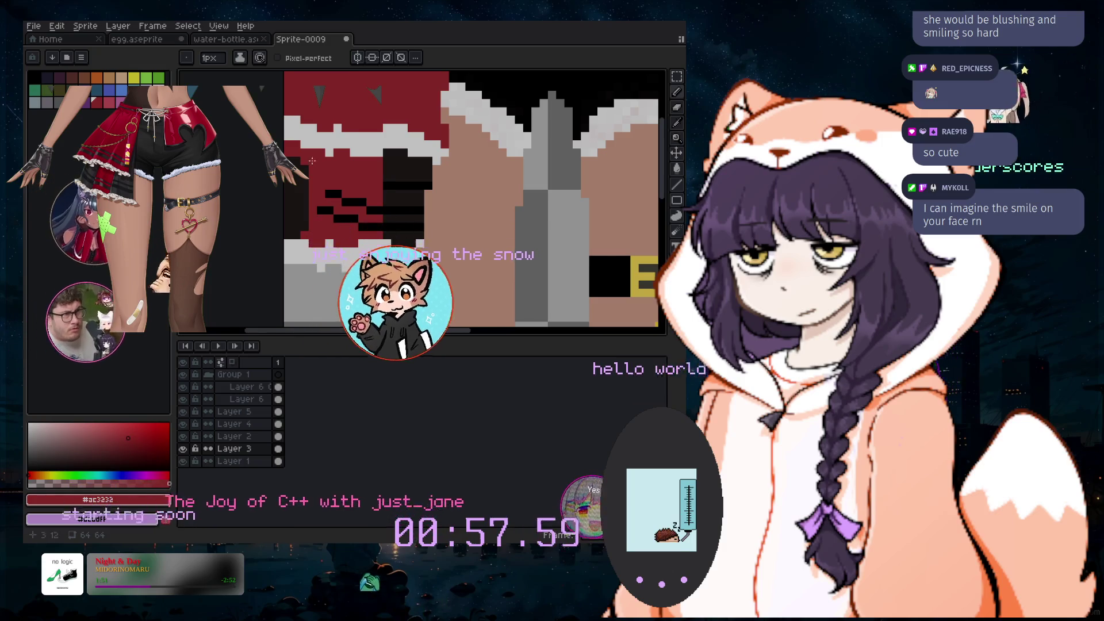
scroll(312, 162, up, 1)
Eyedrop near-black #211a1a and paint a column of the red area with it
key(i)
click(621, 107)
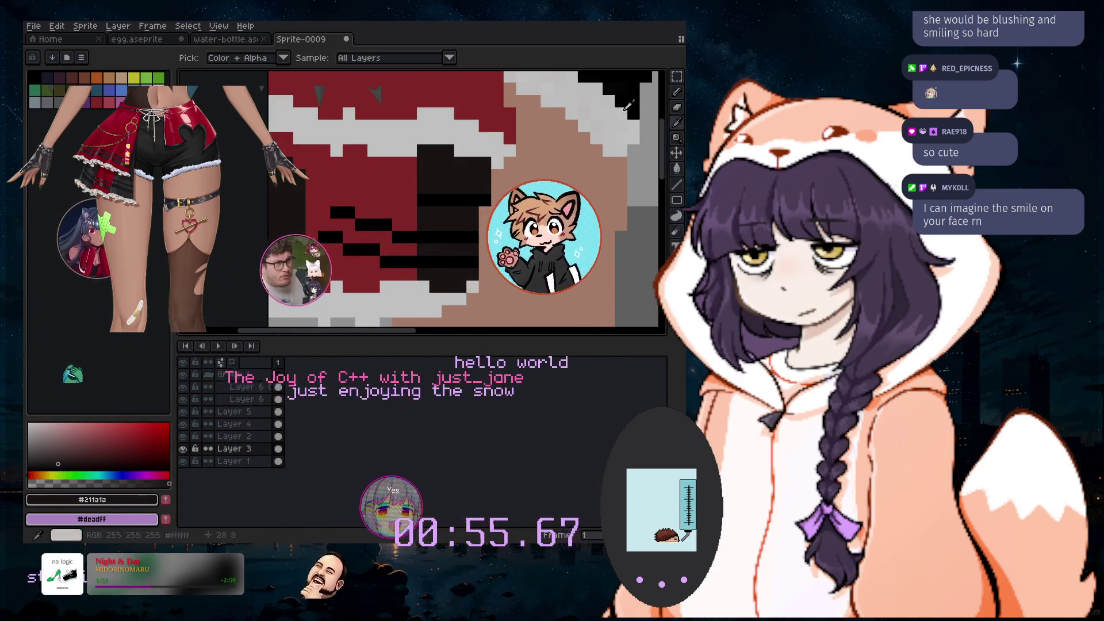
click(673, 92)
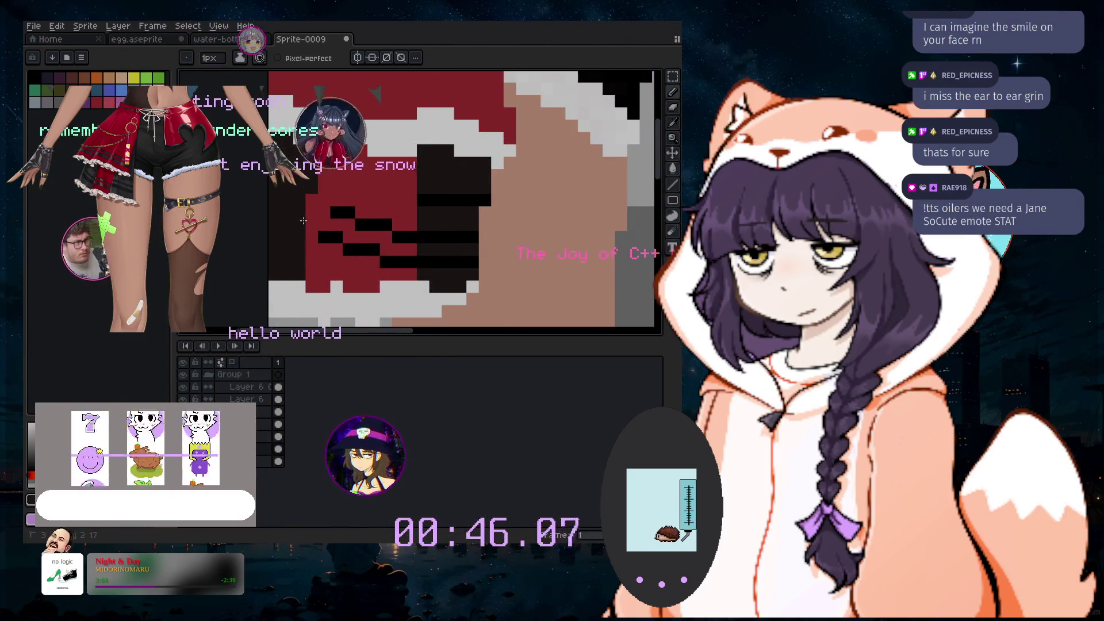
drag(303, 220, 309, 283)
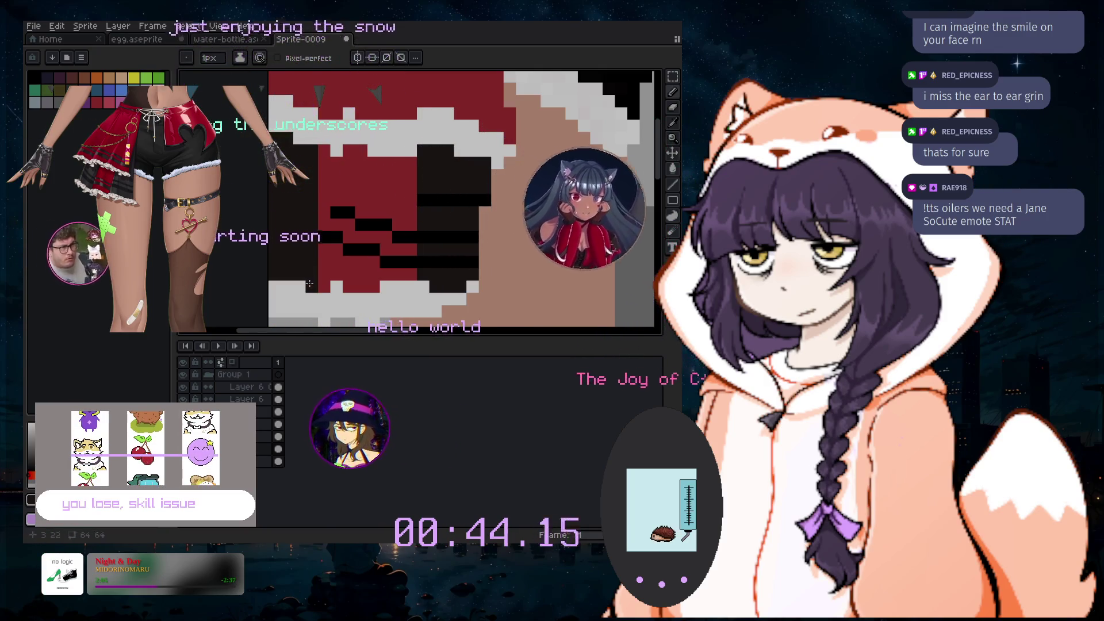
key(i)
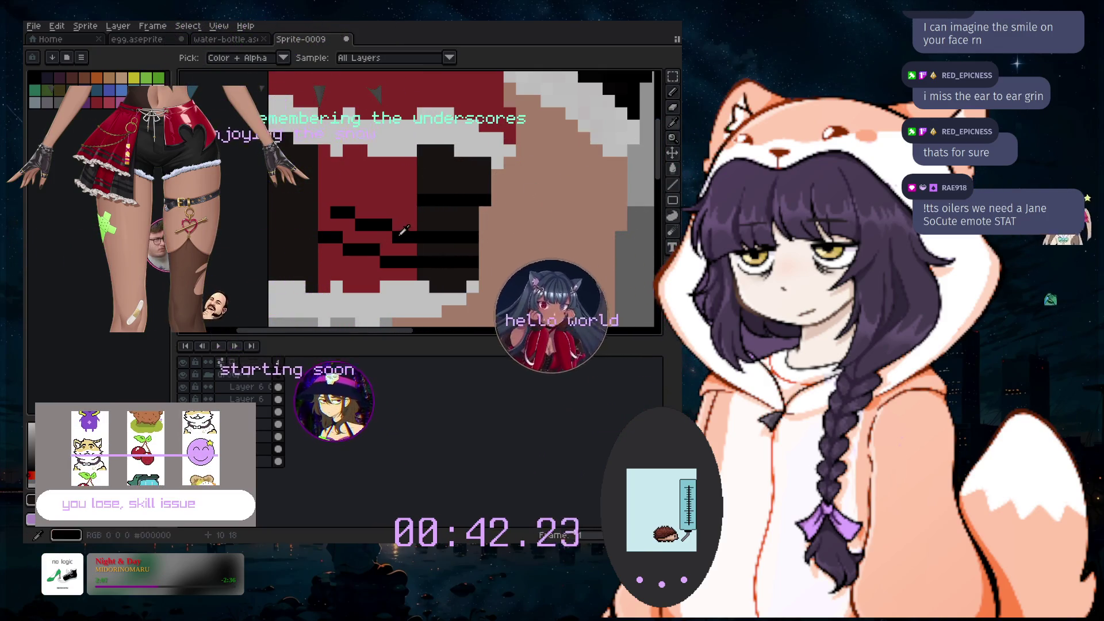
click(672, 107)
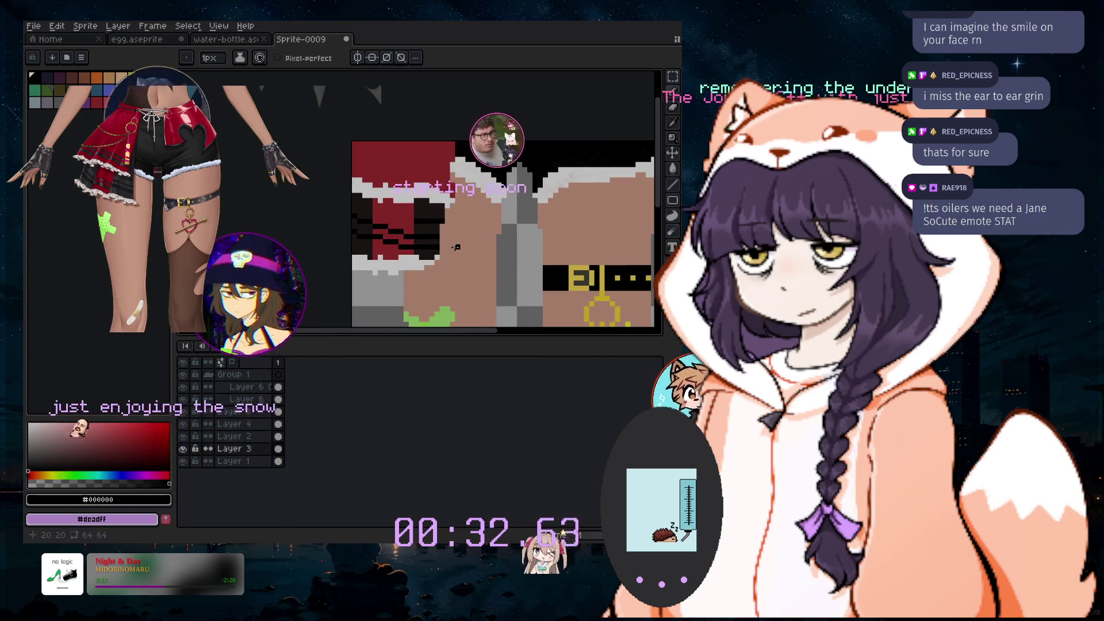
scroll(456, 247, up, 2)
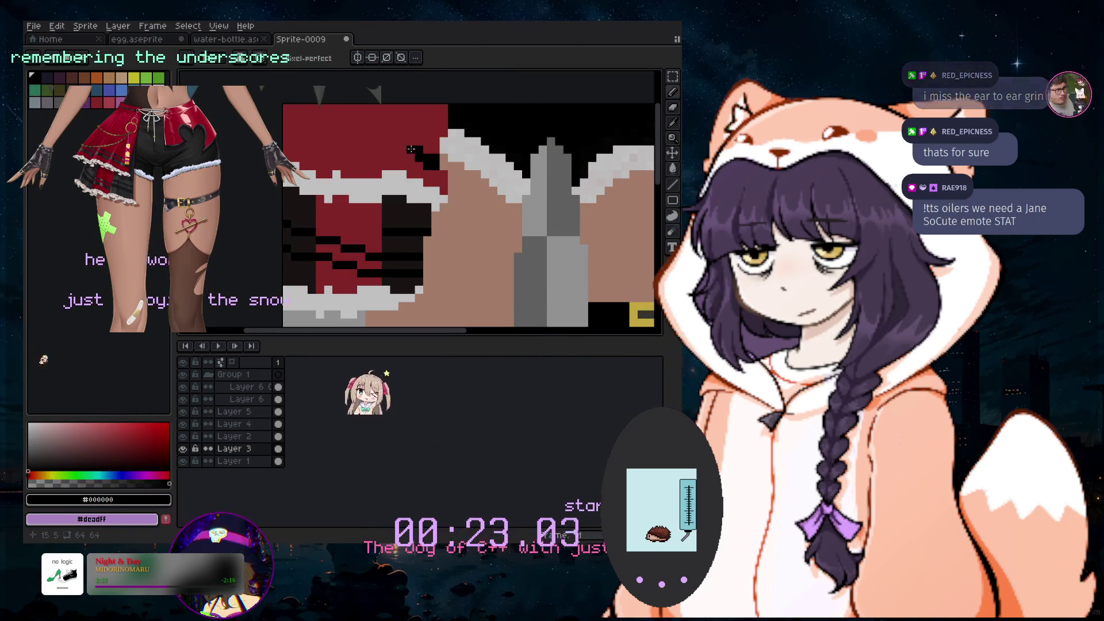
mouse_move(385, 142)
mouse_down()
mouse_move(402, 142)
mouse_move(376, 133)
mouse_up()
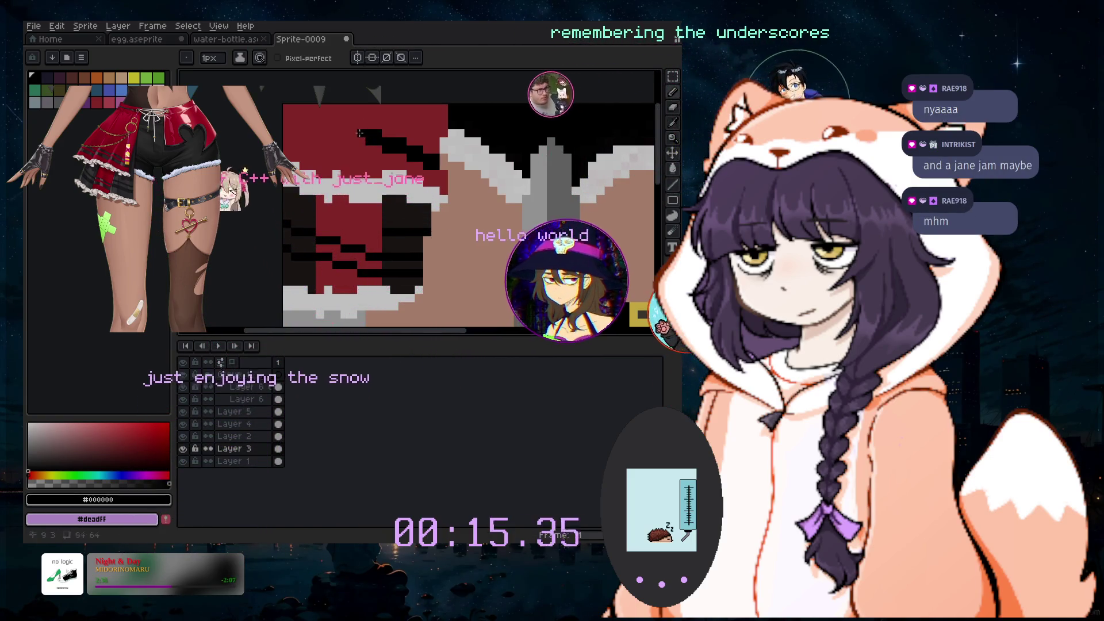
drag(369, 132, 354, 134)
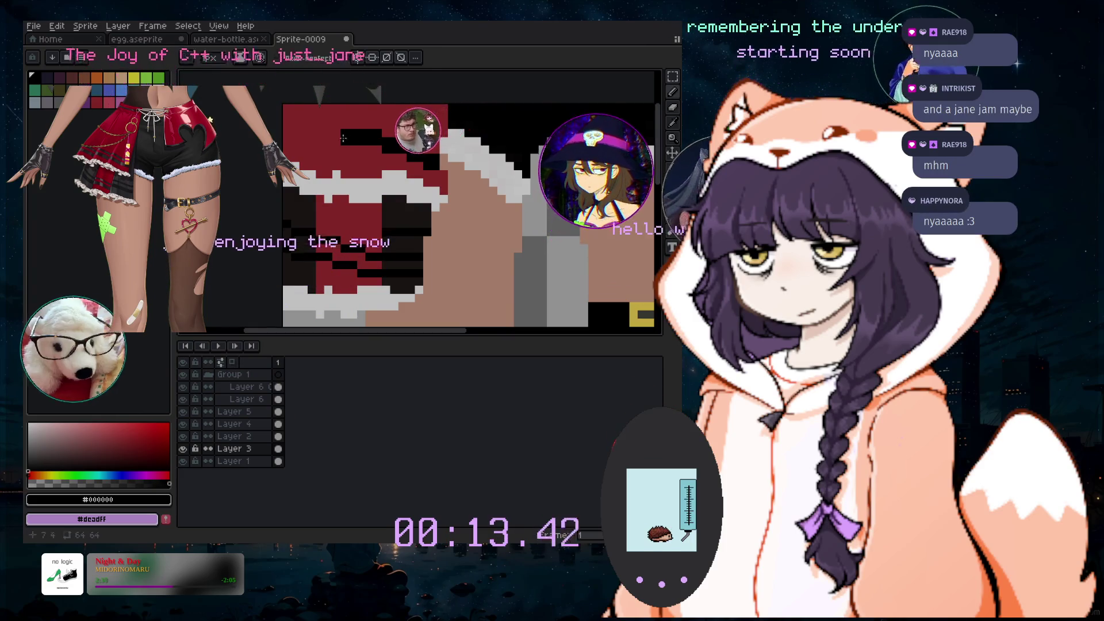
drag(332, 125, 282, 124)
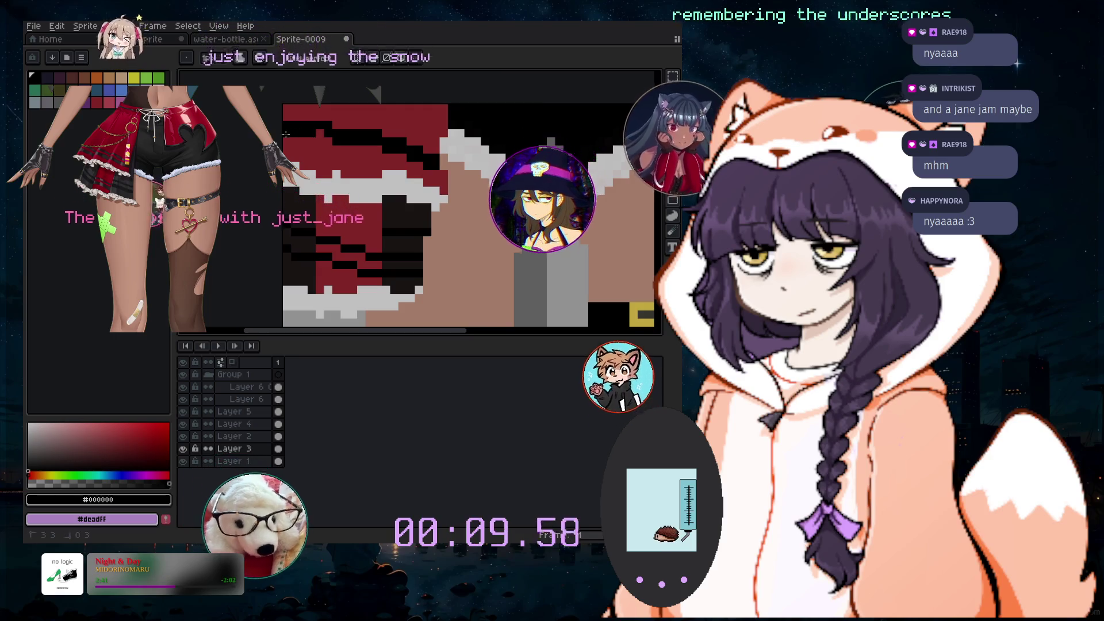
scroll(462, 190, down, 4)
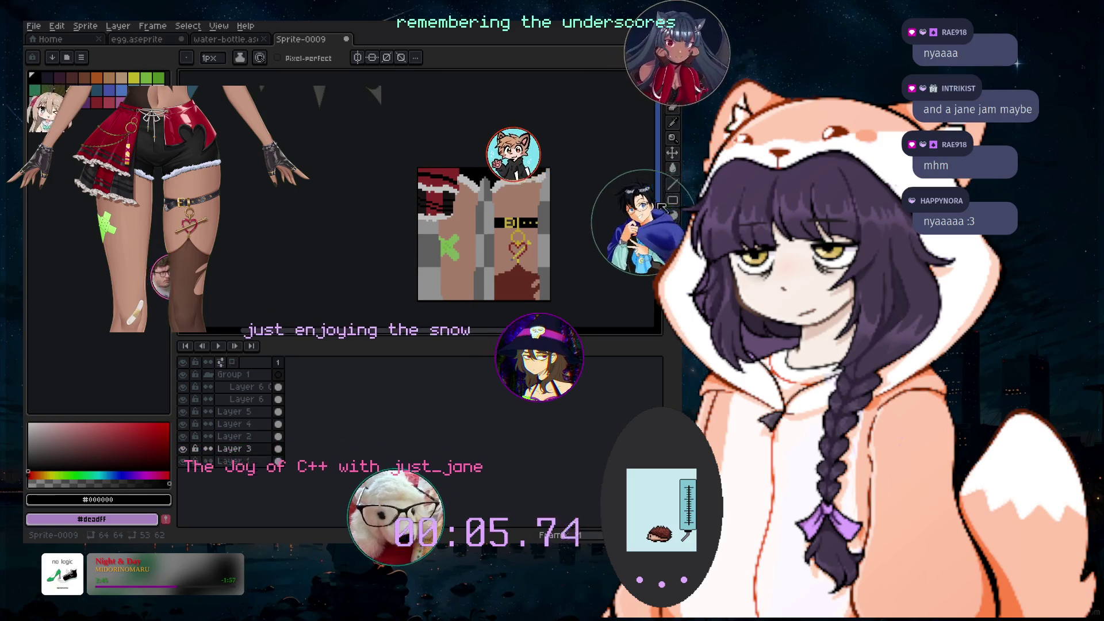
scroll(632, 230, down, 3)
scroll(644, 230, up, 2)
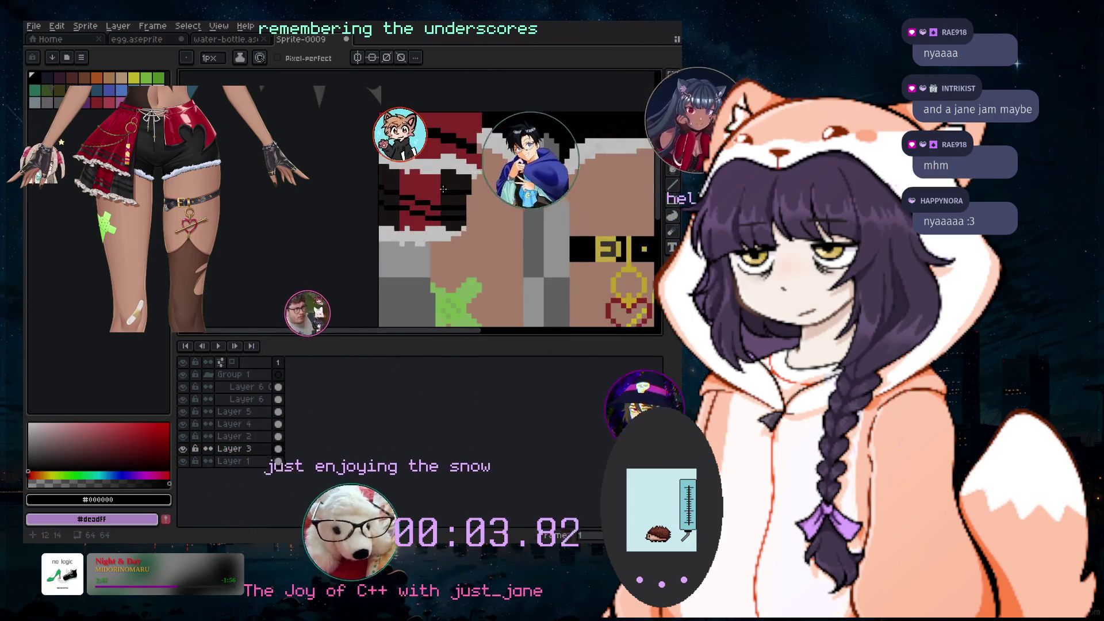
scroll(621, 218, down, 2)
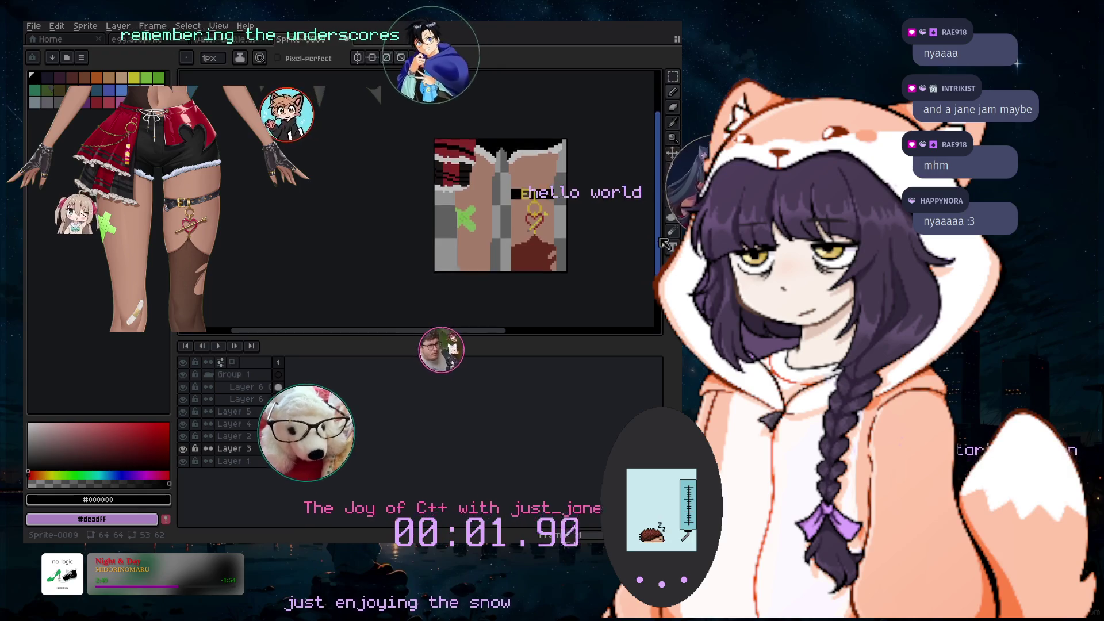
scroll(638, 236, down, 2)
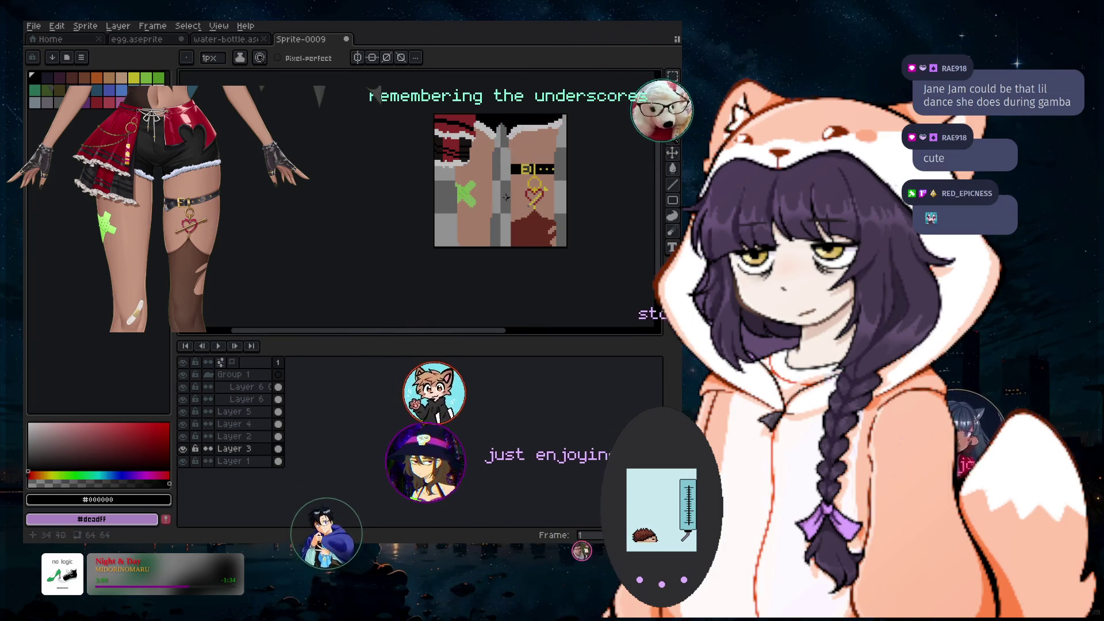
scroll(498, 192, up, 1)
scroll(578, 192, down, 2)
scroll(578, 193, up, 1)
scroll(592, 196, up, 1)
scroll(610, 173, down, 1)
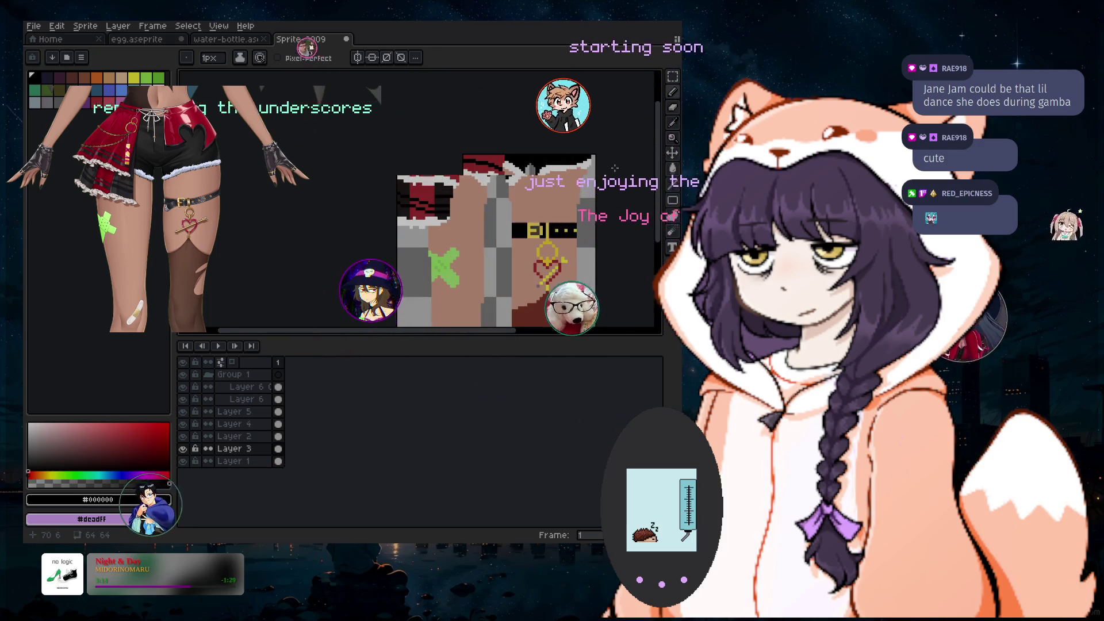
scroll(529, 207, down, 2)
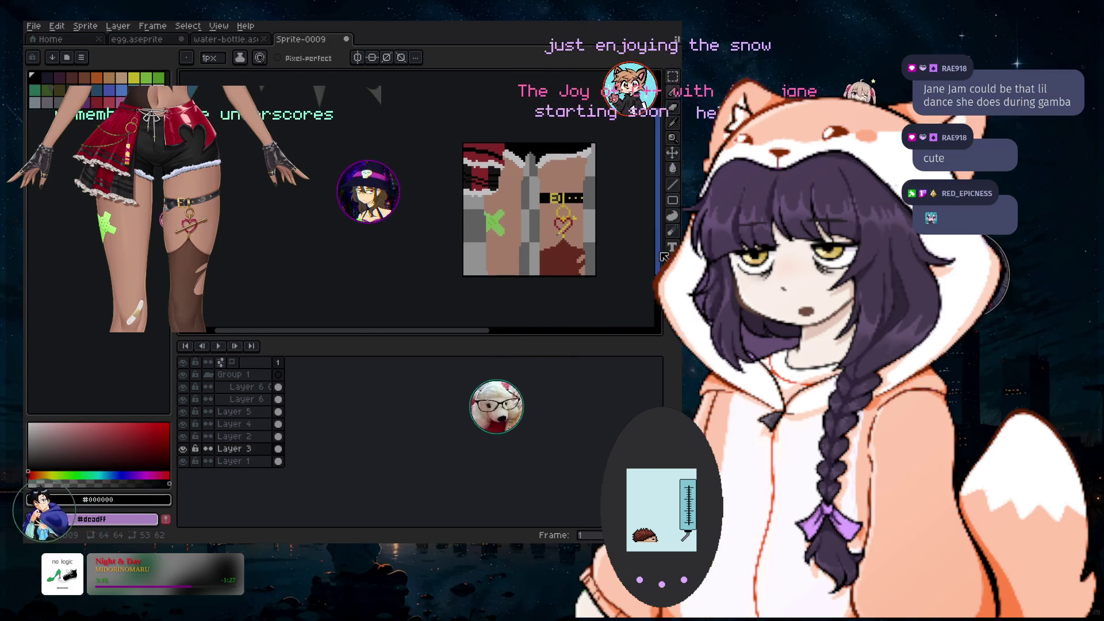
scroll(529, 196, up, 1)
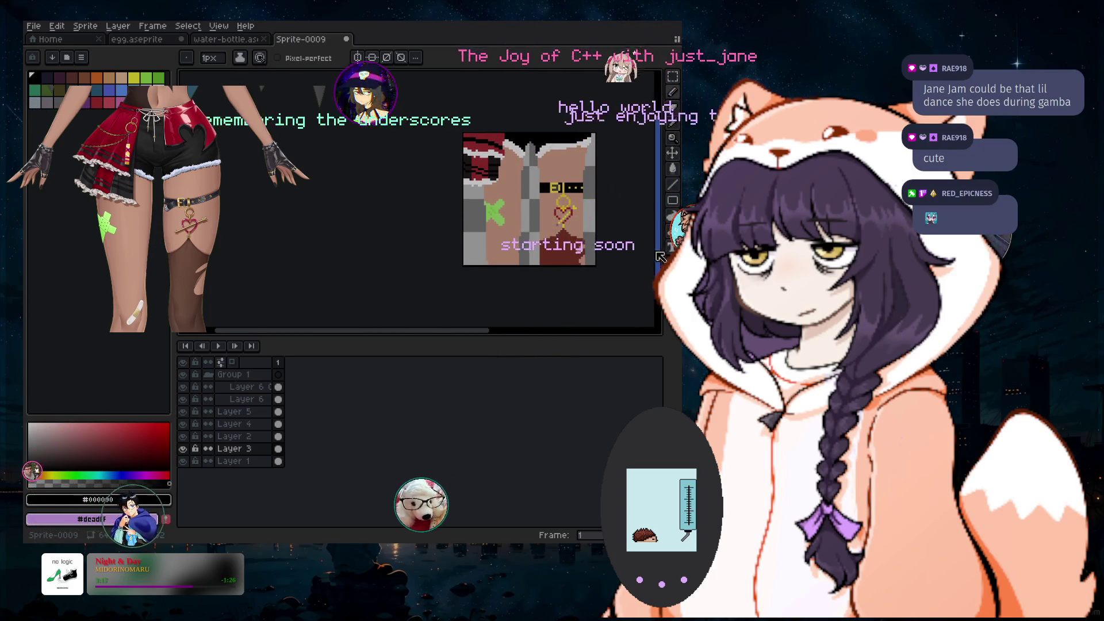
Save the sprite to just-stream/just-art as an .aseprite file named with the user's handle plus '_LookIntoMyThighs_draft'
click(33, 26)
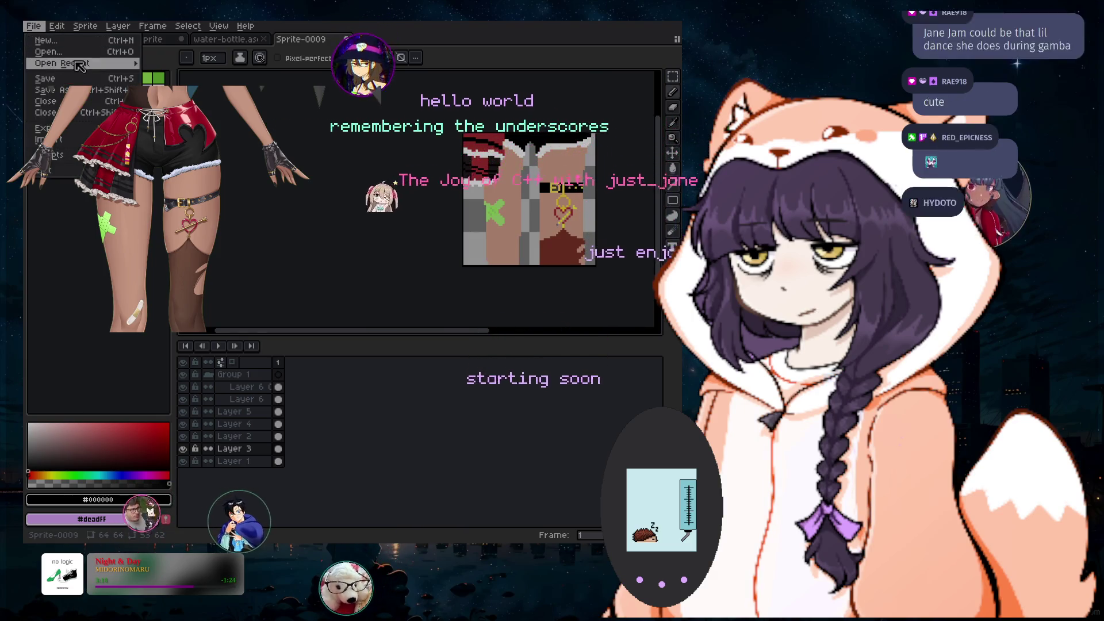
mouse_move(62, 63)
click(55, 90)
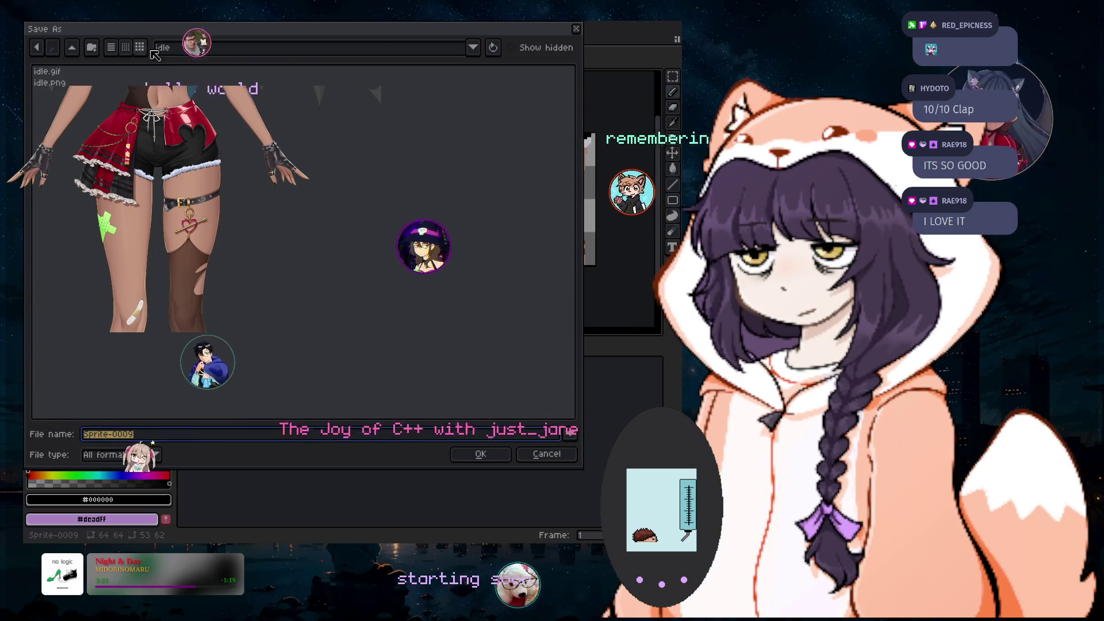
click(472, 48)
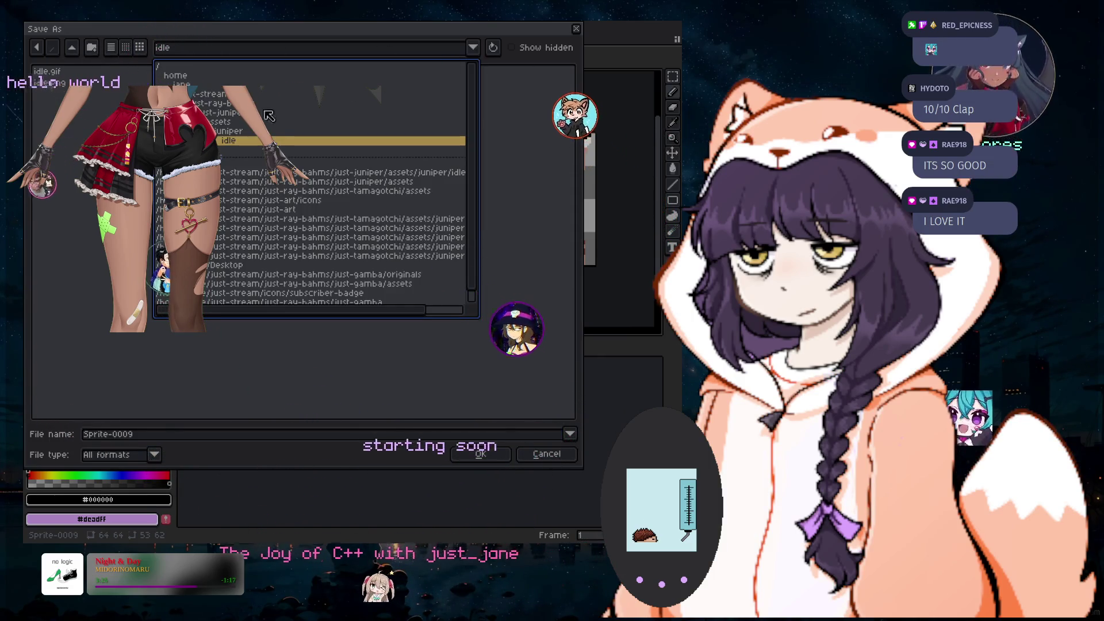
click(213, 95)
double_click(92, 95)
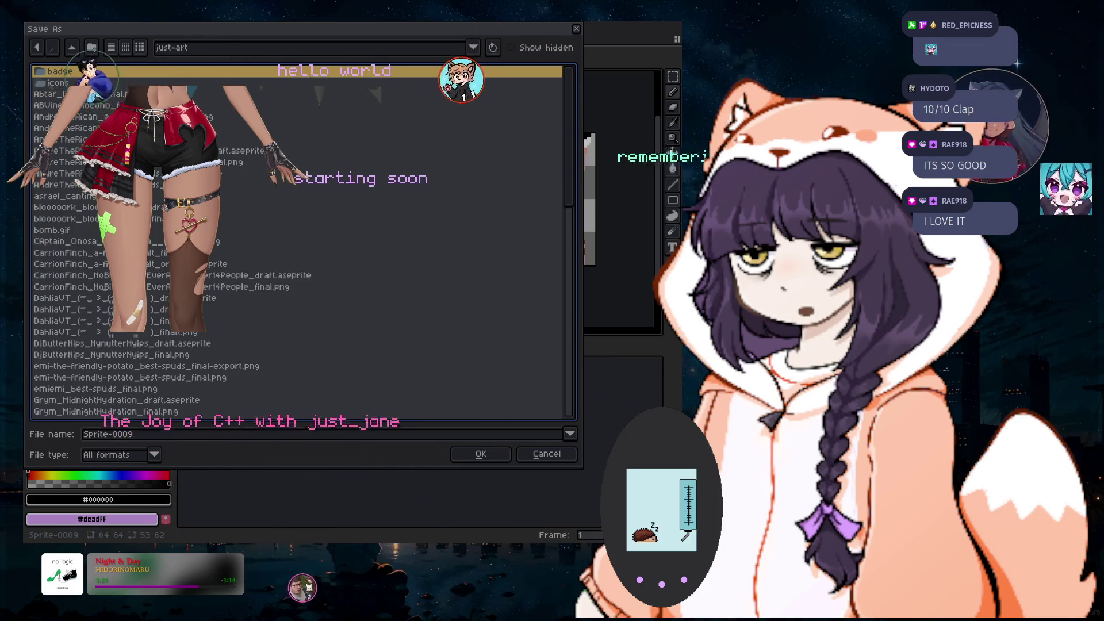
click(155, 455)
click(97, 290)
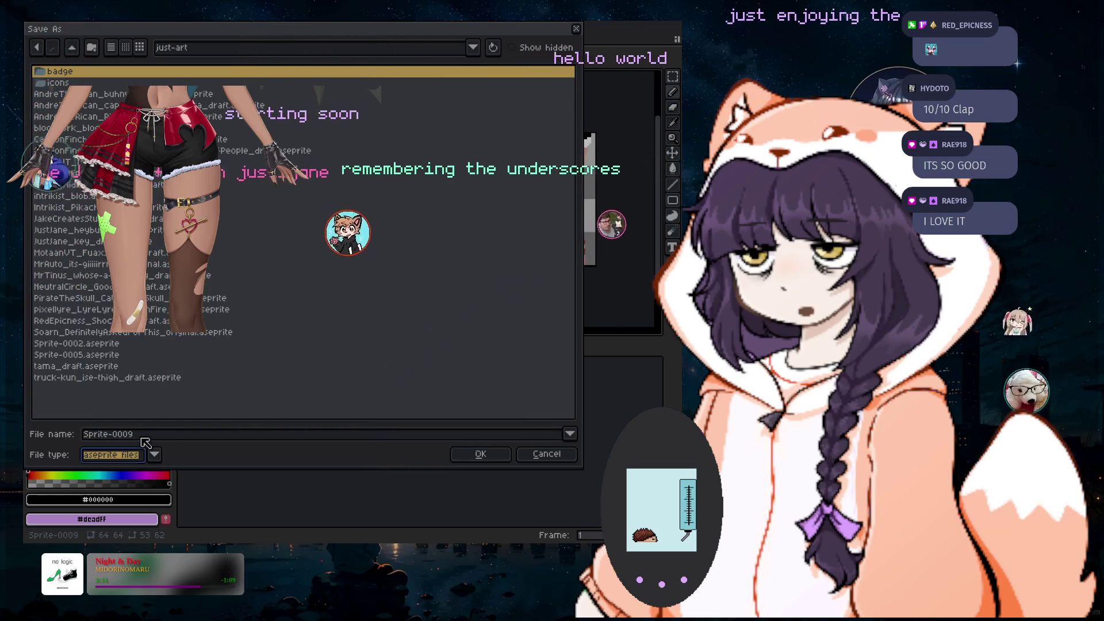
key(BackSpace)
key(BackSpace)
key(BackSpace)
key(BackSpace)
key(BackSpace)
key(BackSpace)
key(BackSpace)
key(BackSpace)
key(BackSpace)
text(Rae)
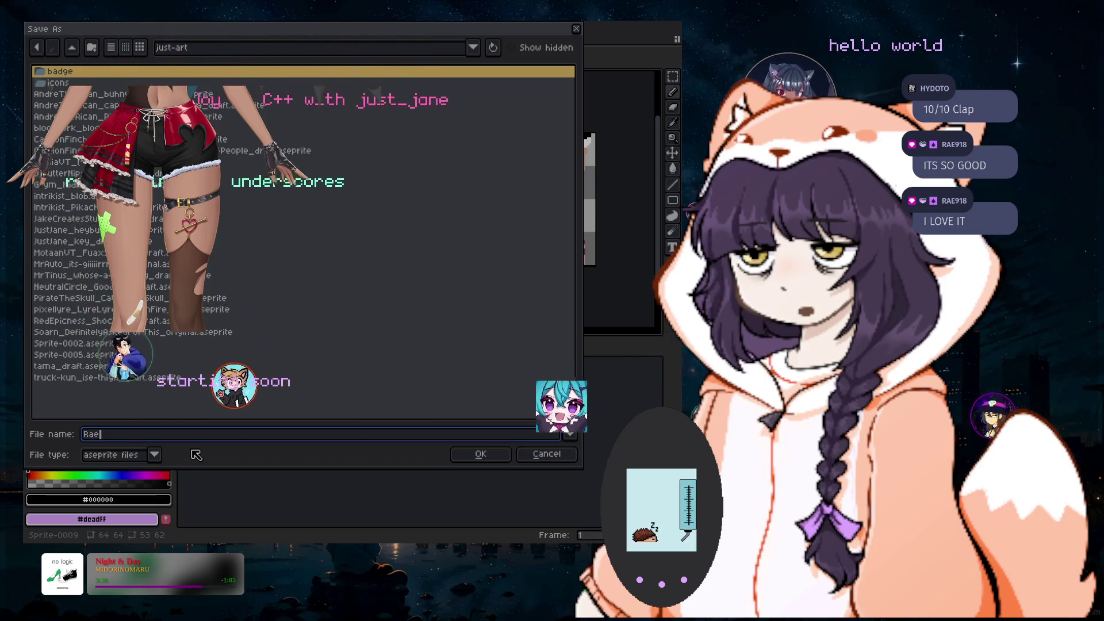
text(918)
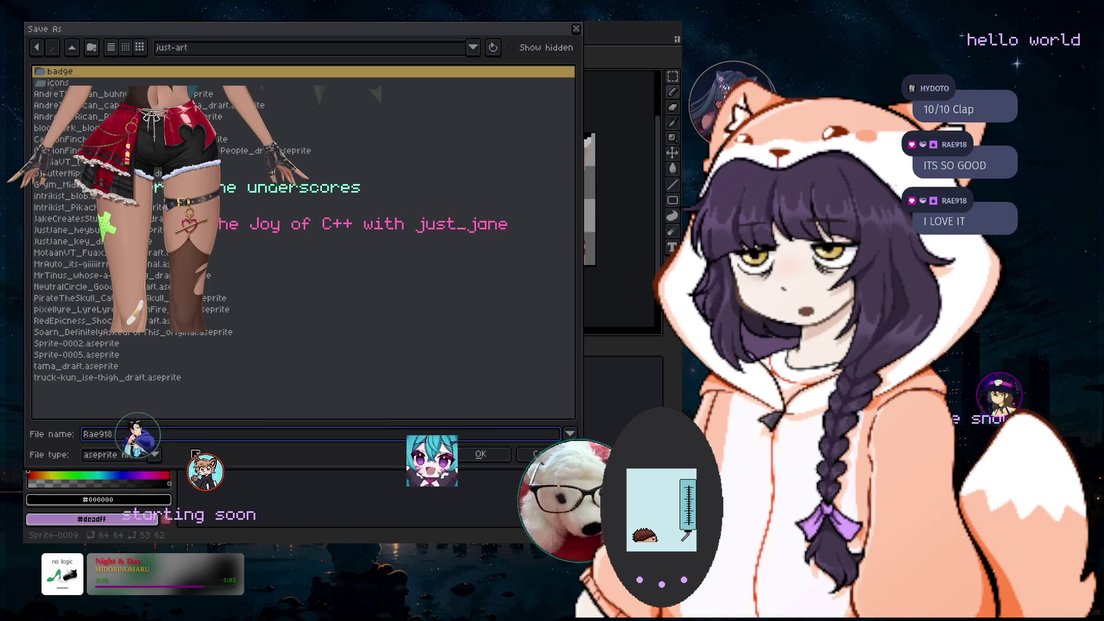
text(_)
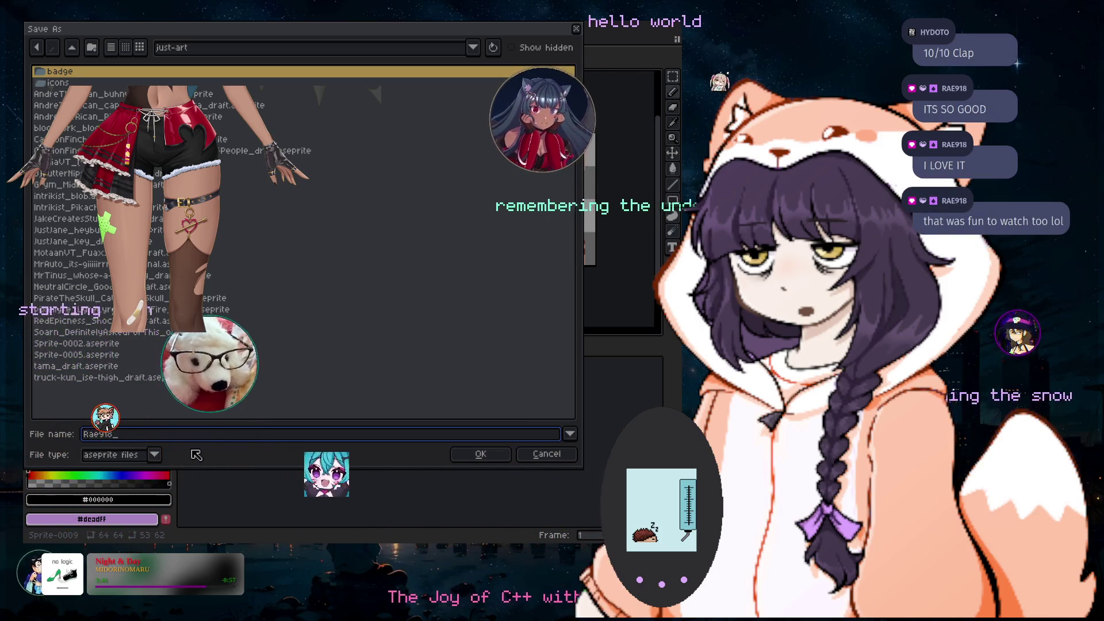
text(Loo)
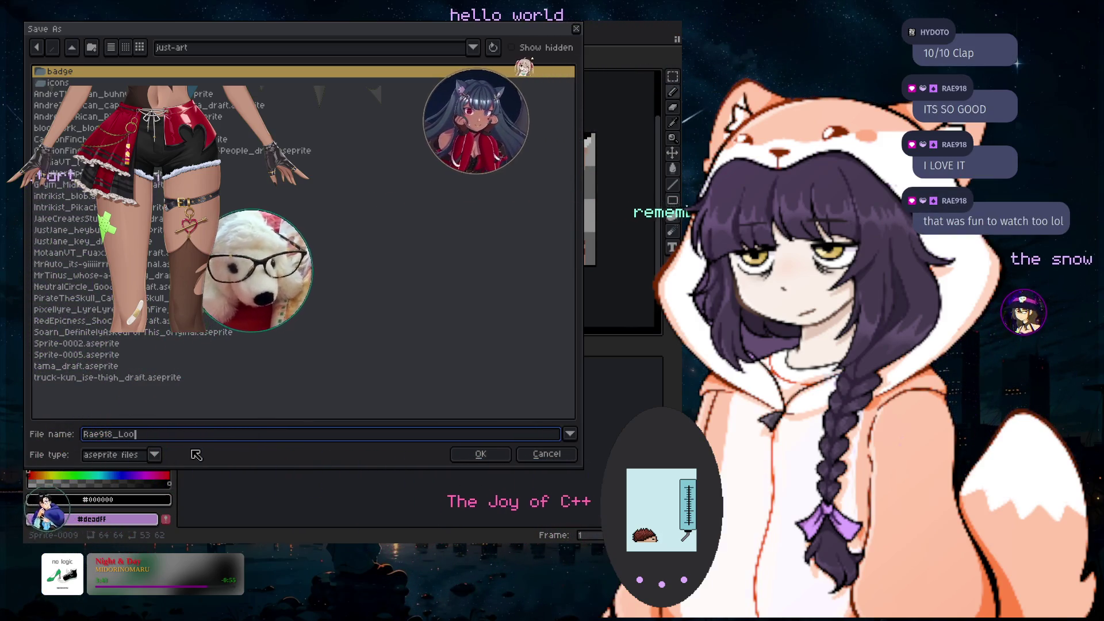
text(kIntoM)
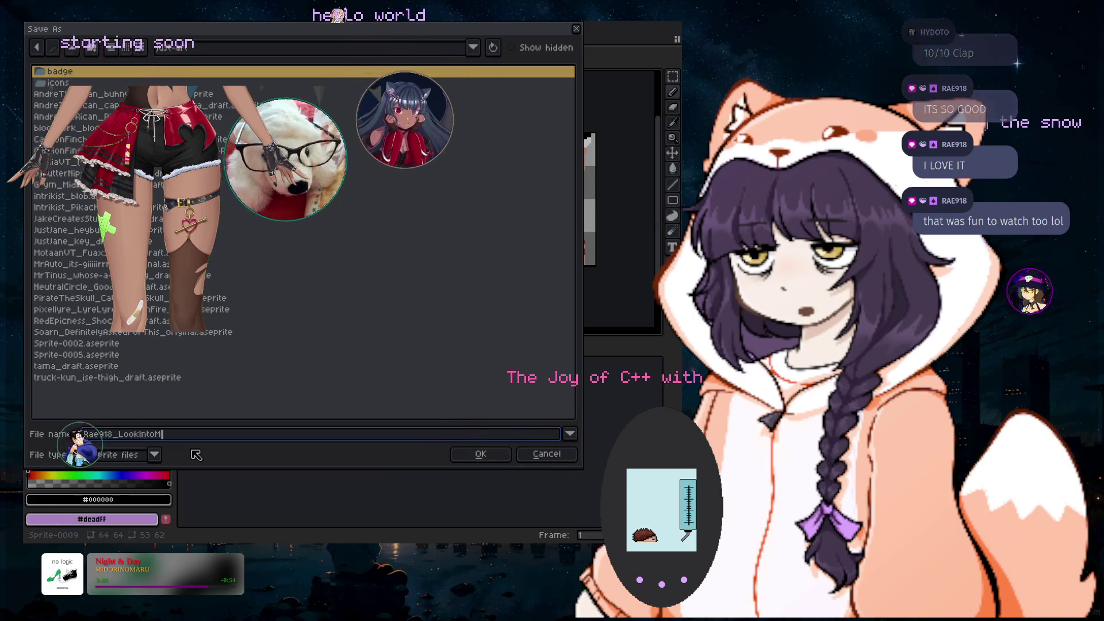
text(yThighs_)
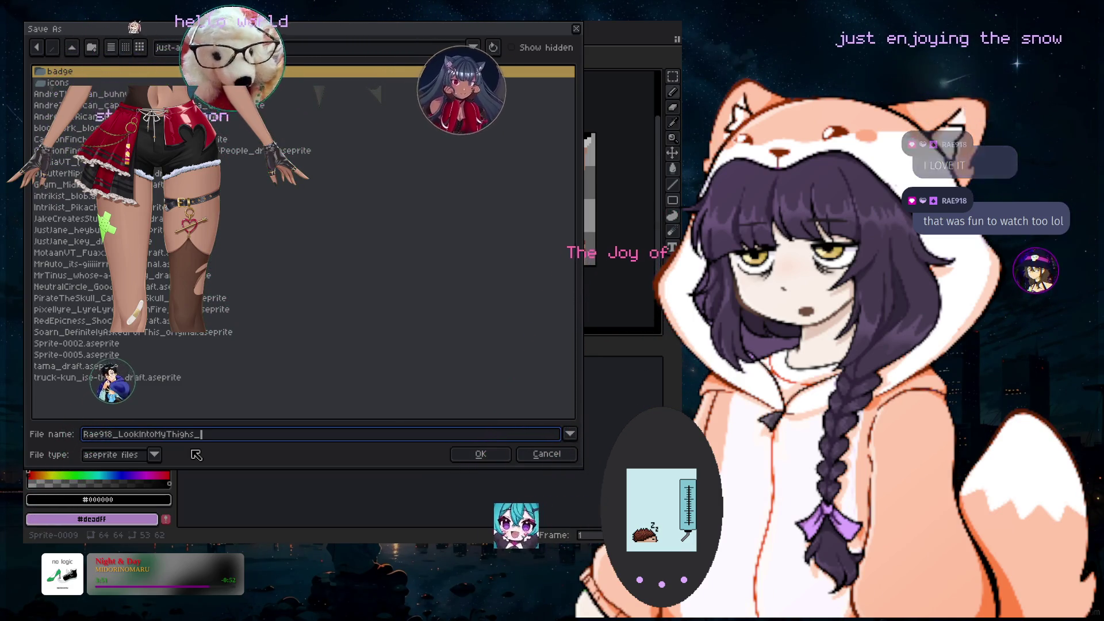
text(draft)
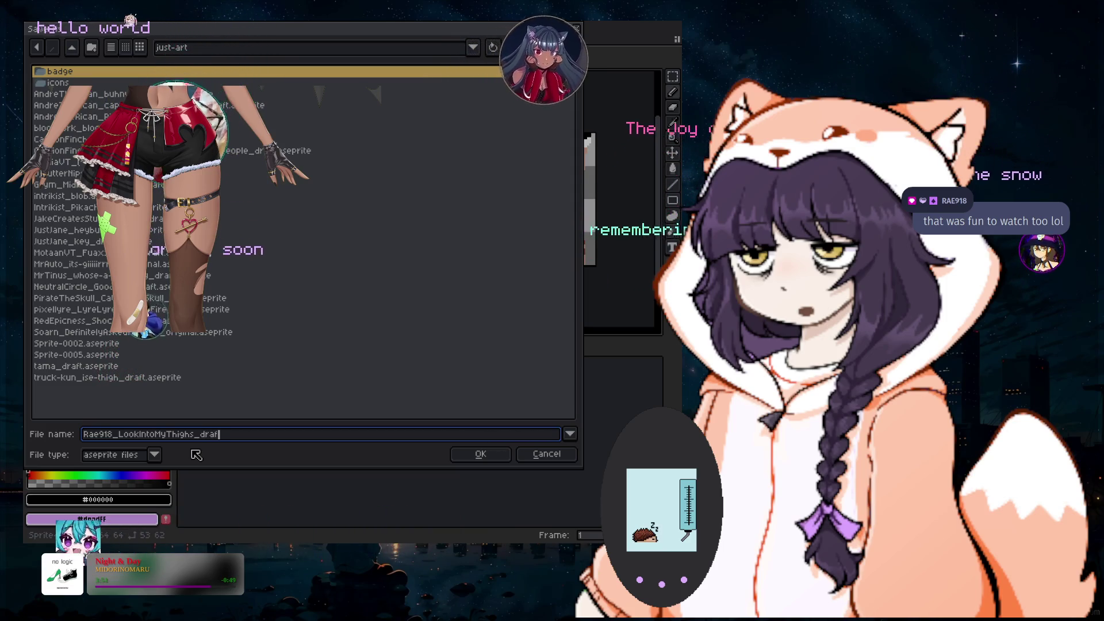
click(483, 455)
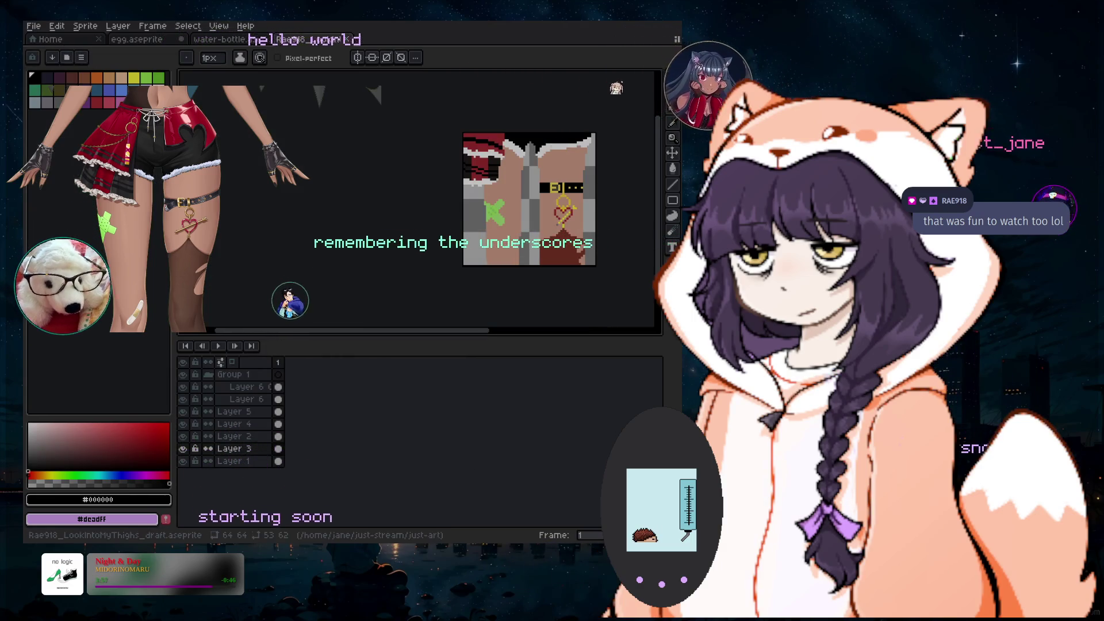
Save a PNG copy in just-art, changing the name's suffix from draft to final
click(34, 26)
click(52, 89)
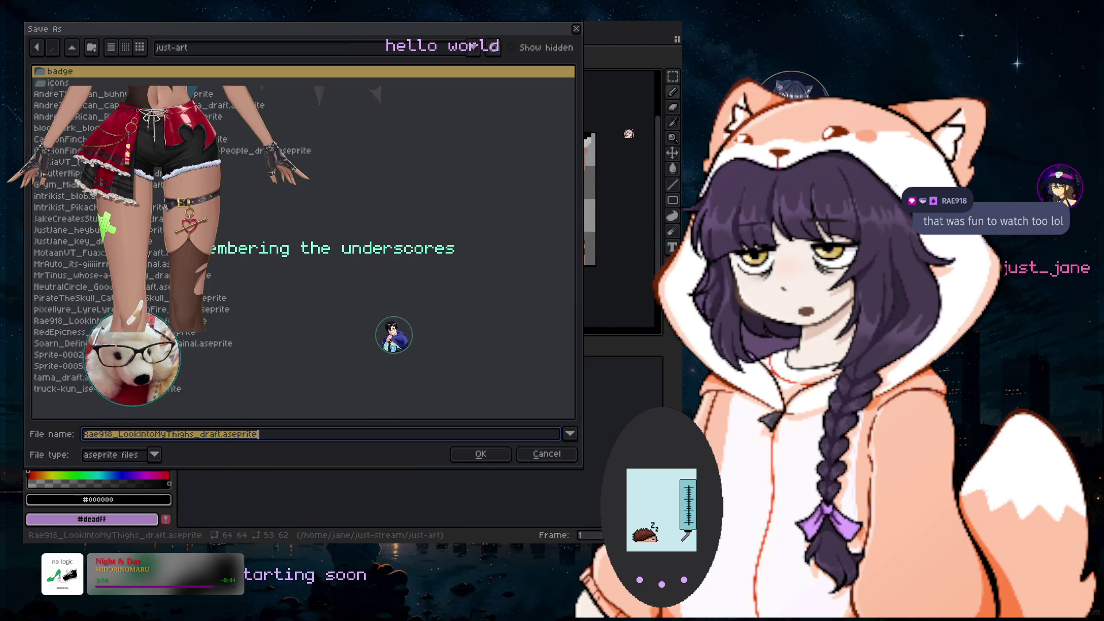
click(155, 455)
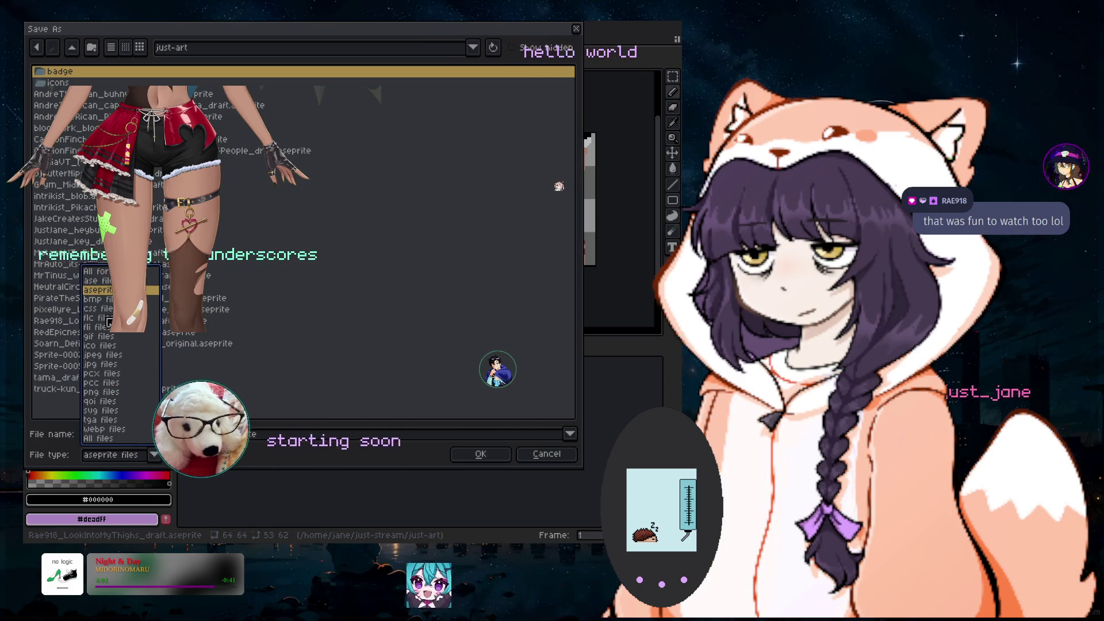
click(92, 392)
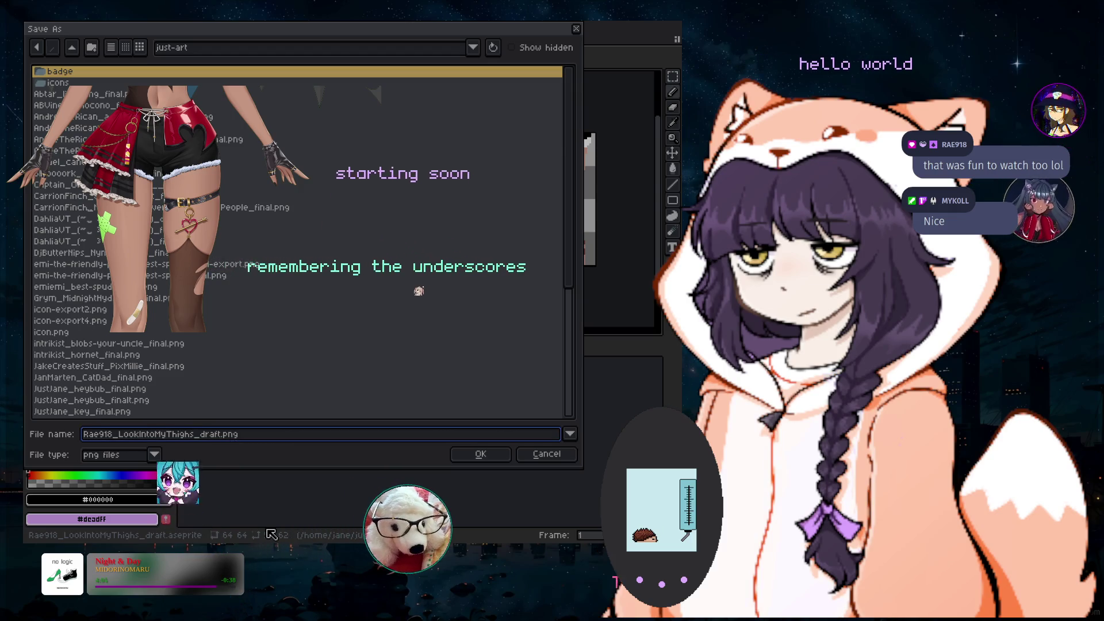
key(BackSpace)
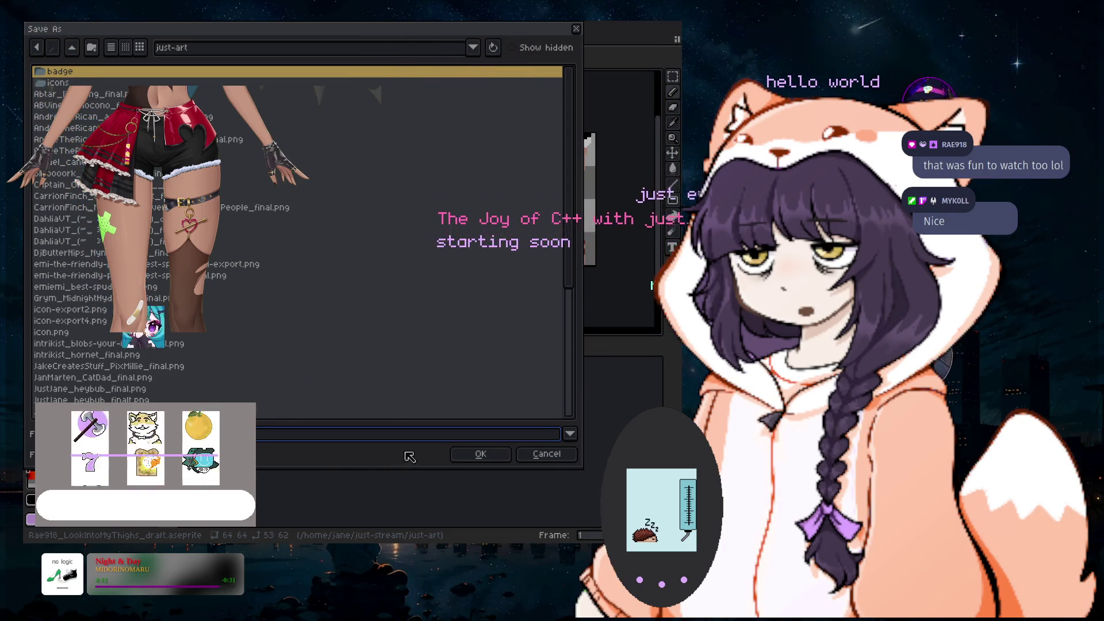
click(480, 454)
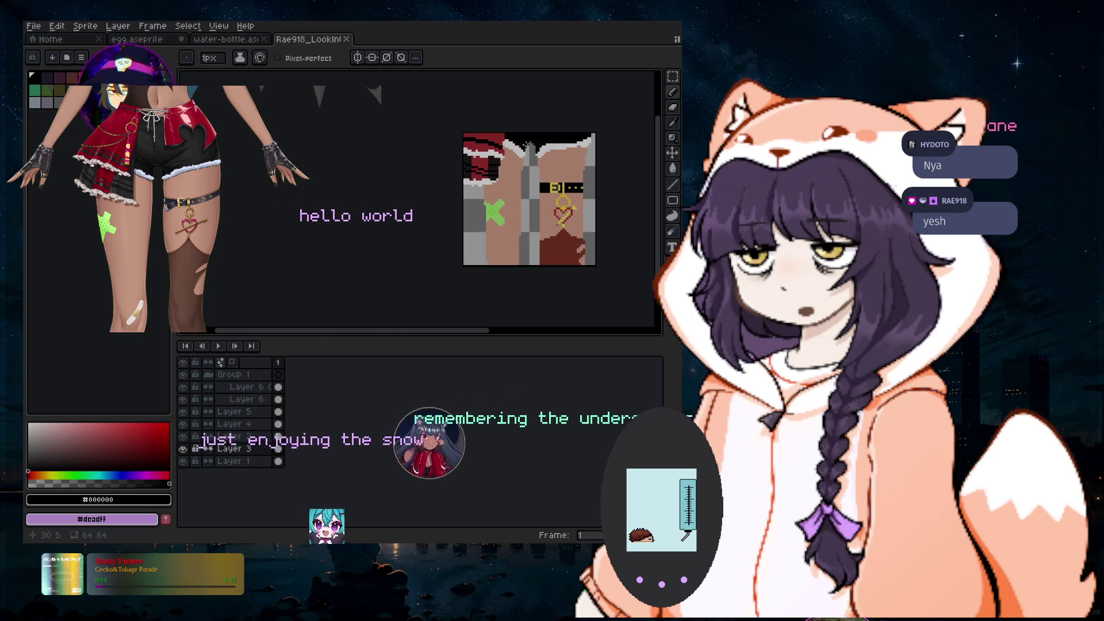
scroll(528, 142, up, 1)
scroll(542, 154, down, 1)
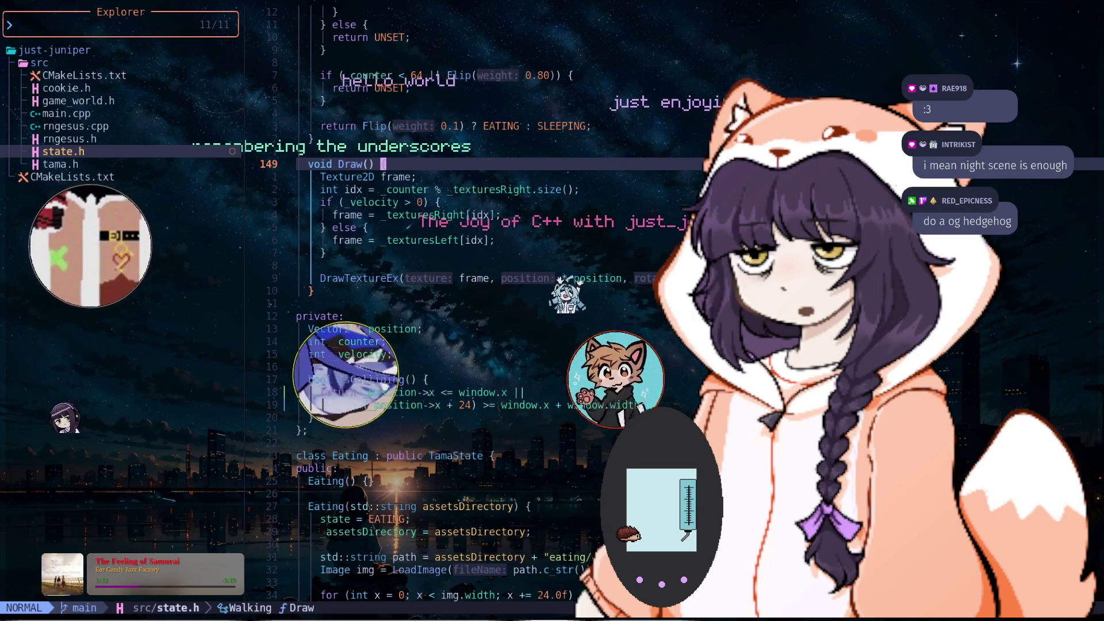
Return to Aseprite and create a new 64×64 px sprite with a transparent background
key(alt+Tab)
key(ctrl+n)
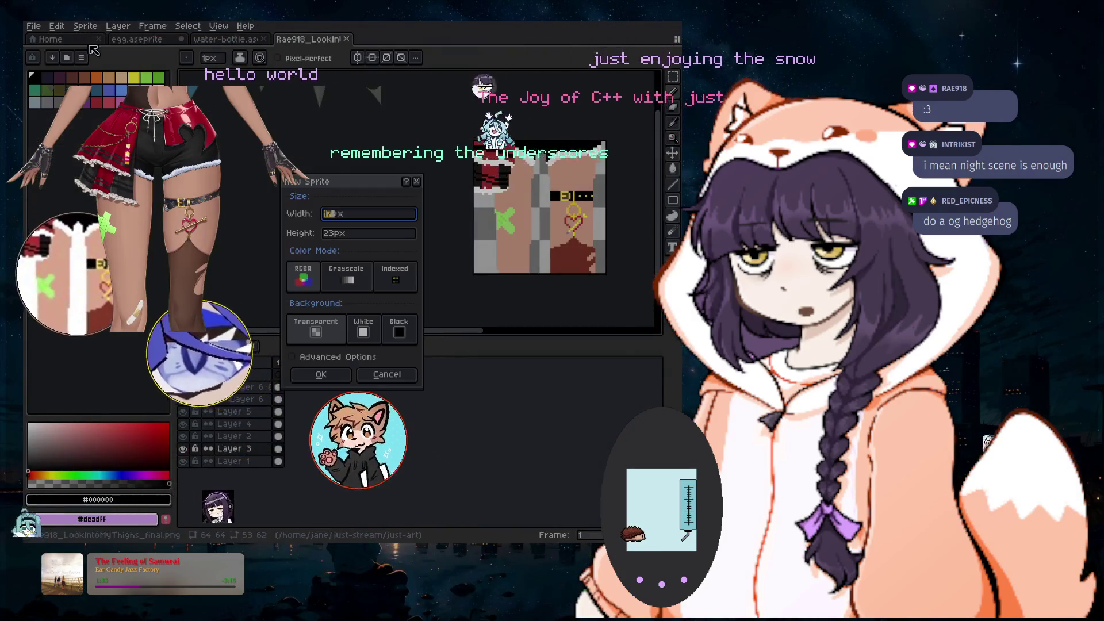
text(64)
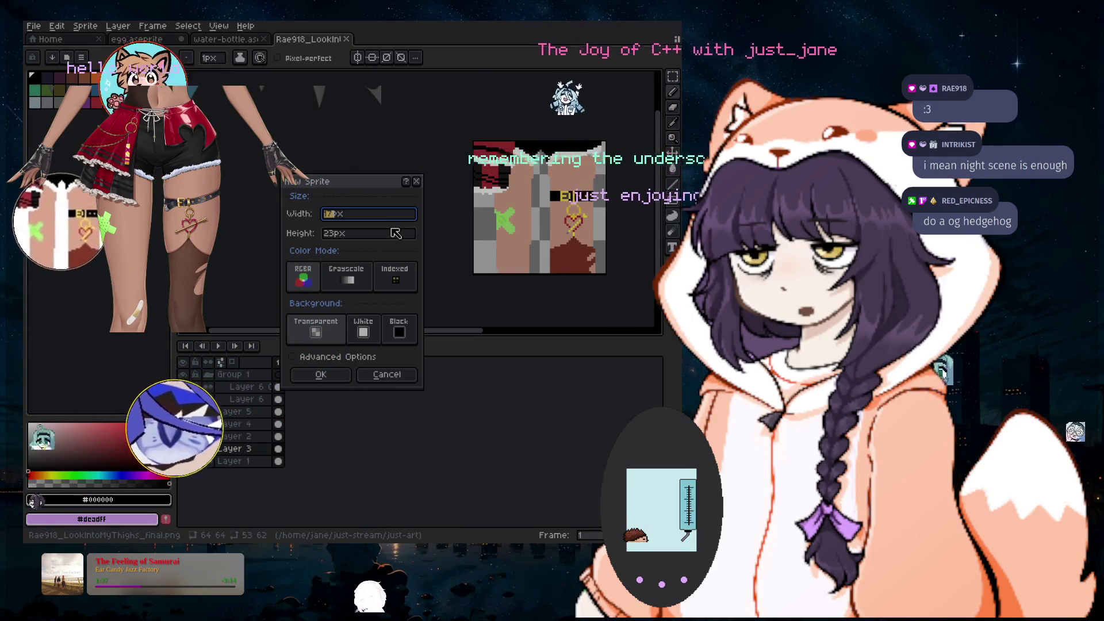
key(Tab)
text(64)
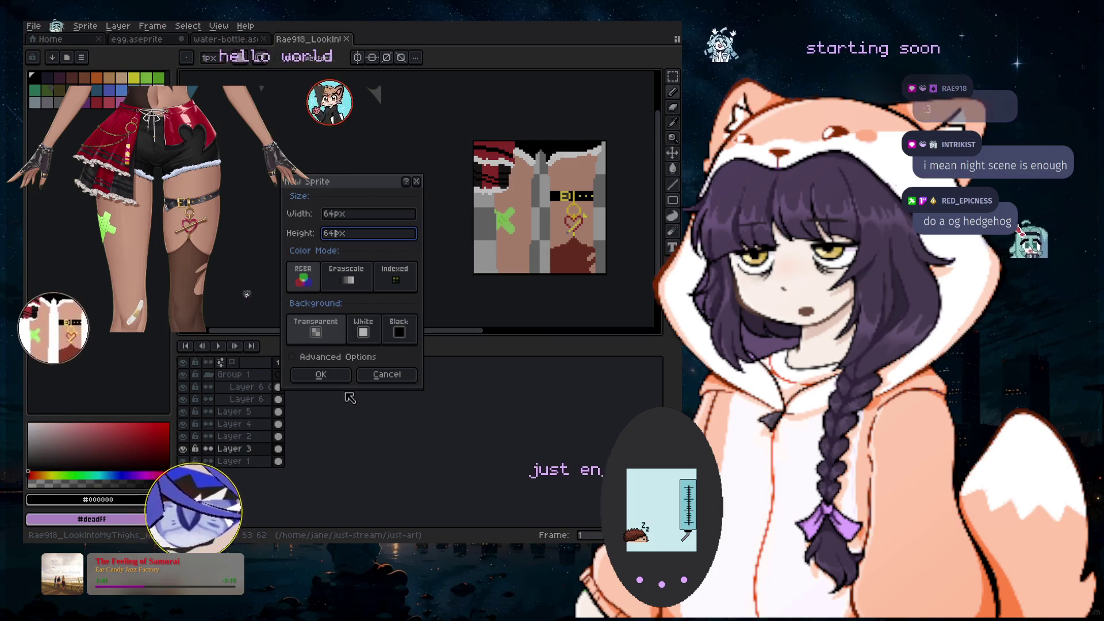
click(321, 375)
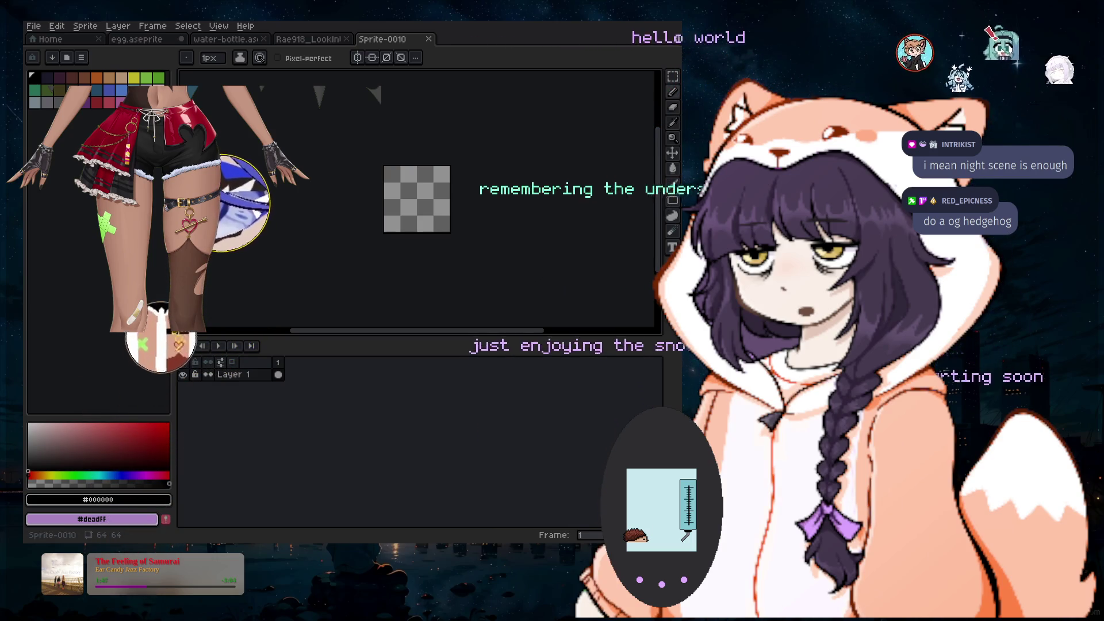
scroll(460, 221, up, 1)
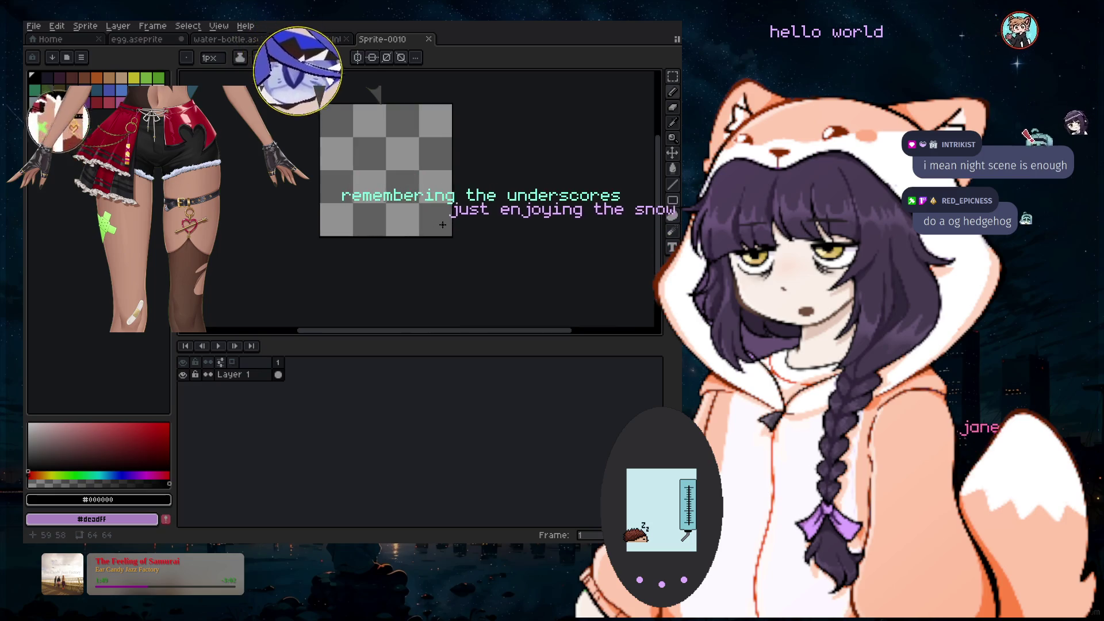
scroll(463, 219, up, 1)
drag(469, 216, 514, 224)
mouse_move(624, 188)
mouse_down()
mouse_move(652, 236)
mouse_move(539, 251)
mouse_up()
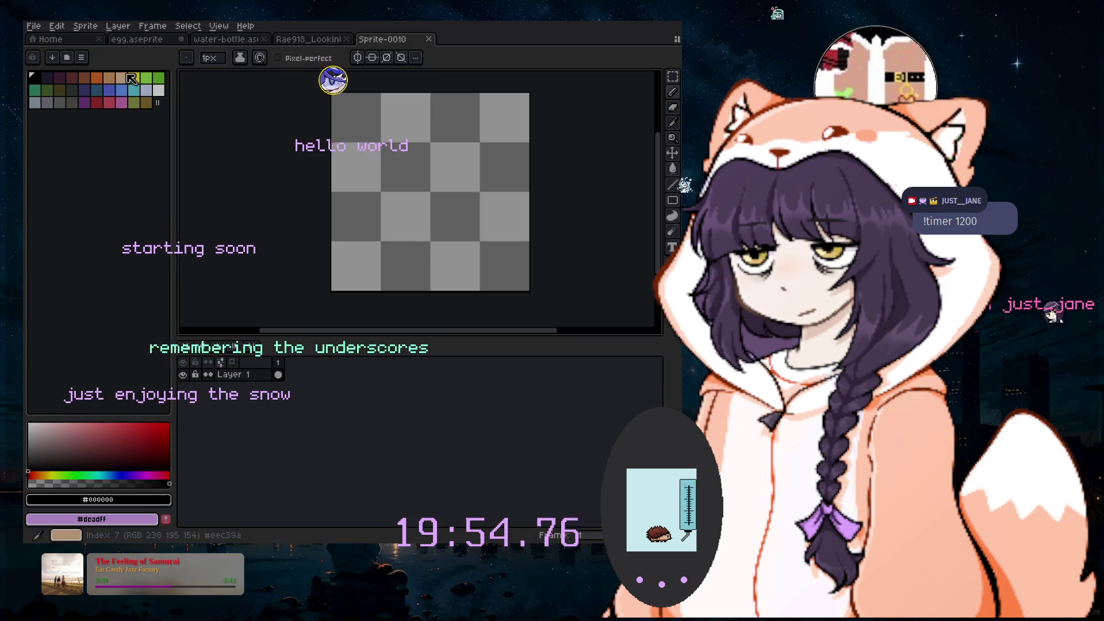
Pick light blue, enlarge the brush to 47px and stamp a big pale blue circle upper-left
click(135, 80)
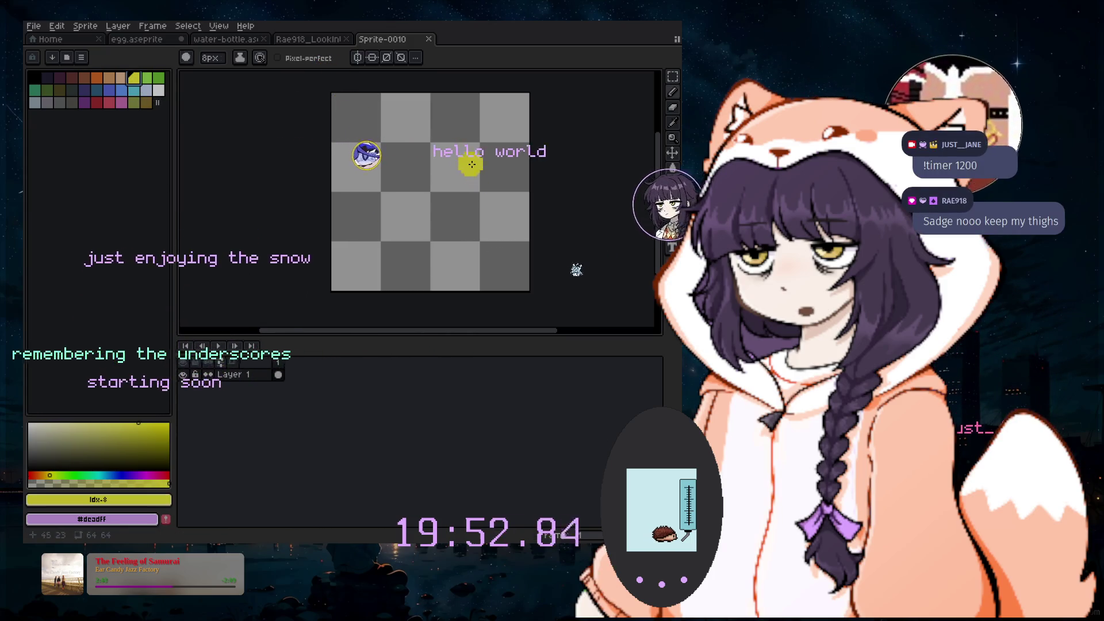
scroll(475, 165, up, 15)
scroll(467, 159, up, 8)
scroll(446, 144, up, 7)
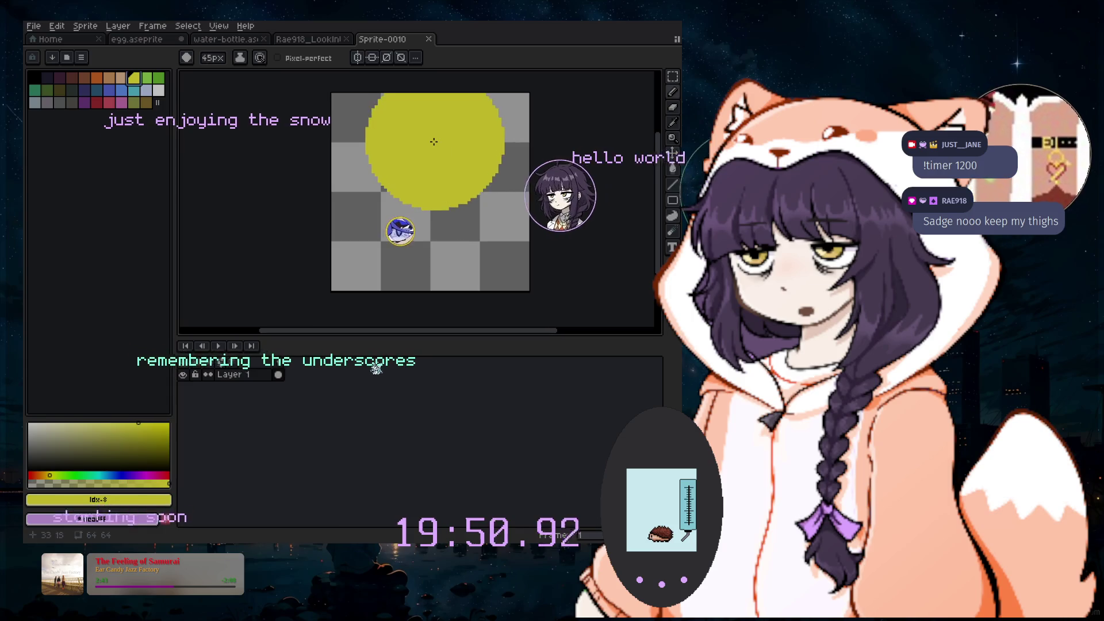
click(147, 91)
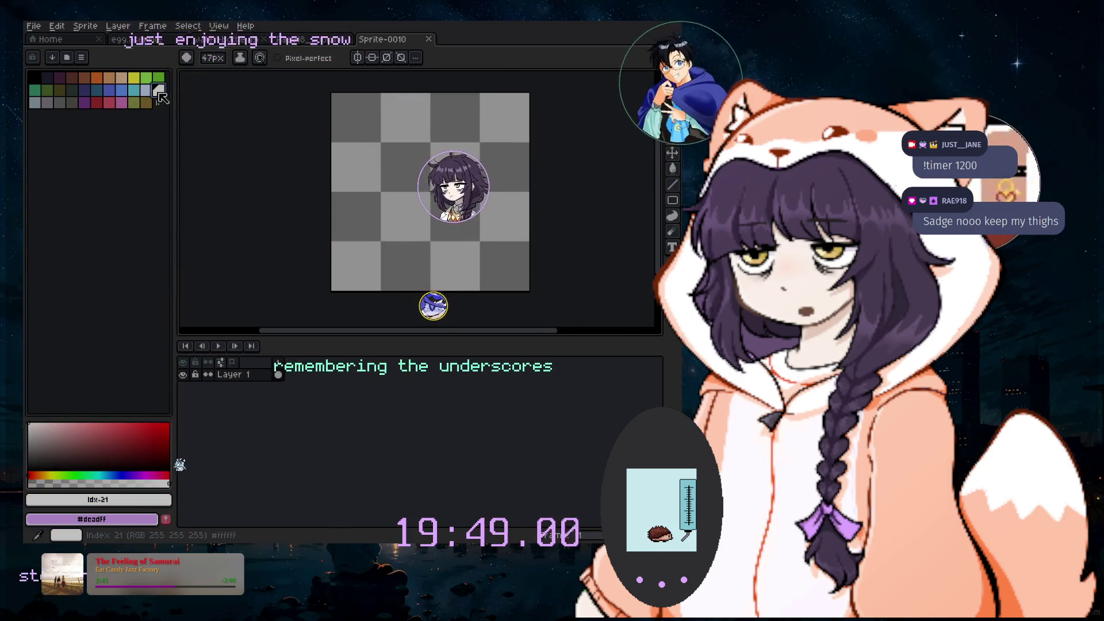
click(405, 165)
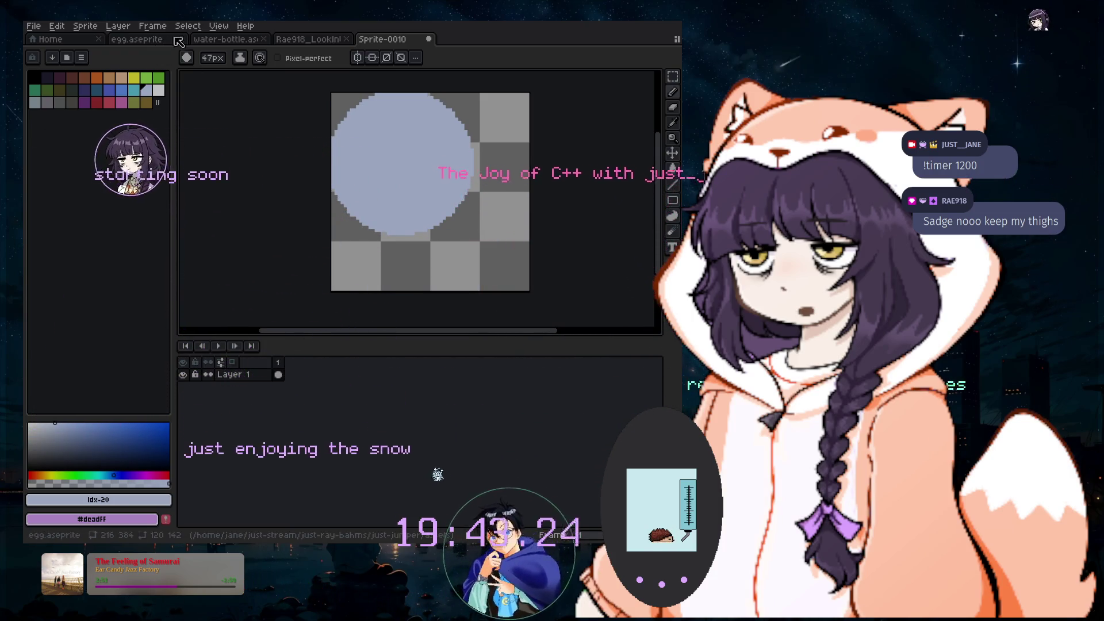
click(118, 26)
Add a new Layer 2, choose black, and stamp a small dark dab at the bottom-left
mouse_move(133, 89)
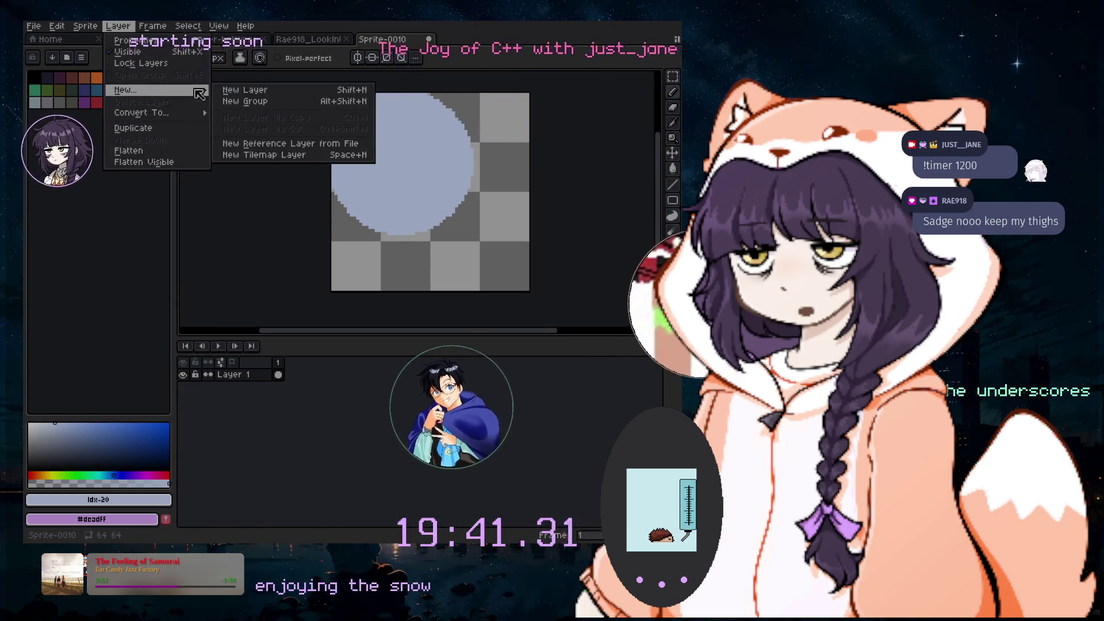
click(253, 90)
click(47, 77)
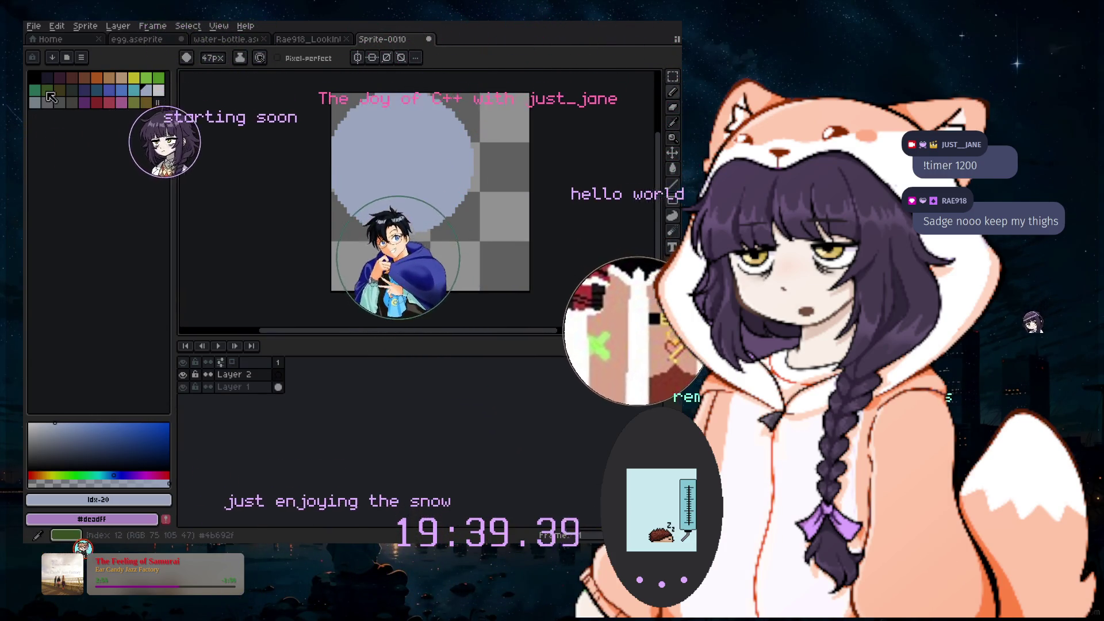
click(415, 285)
key(ctrl+z)
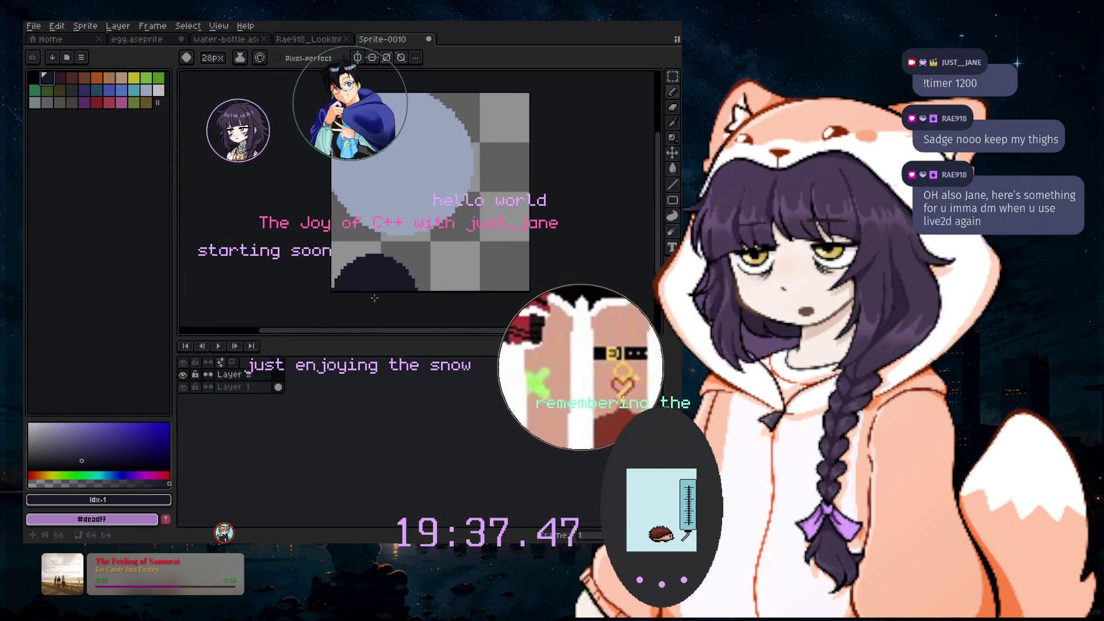
scroll(380, 287, down, 18)
click(348, 293)
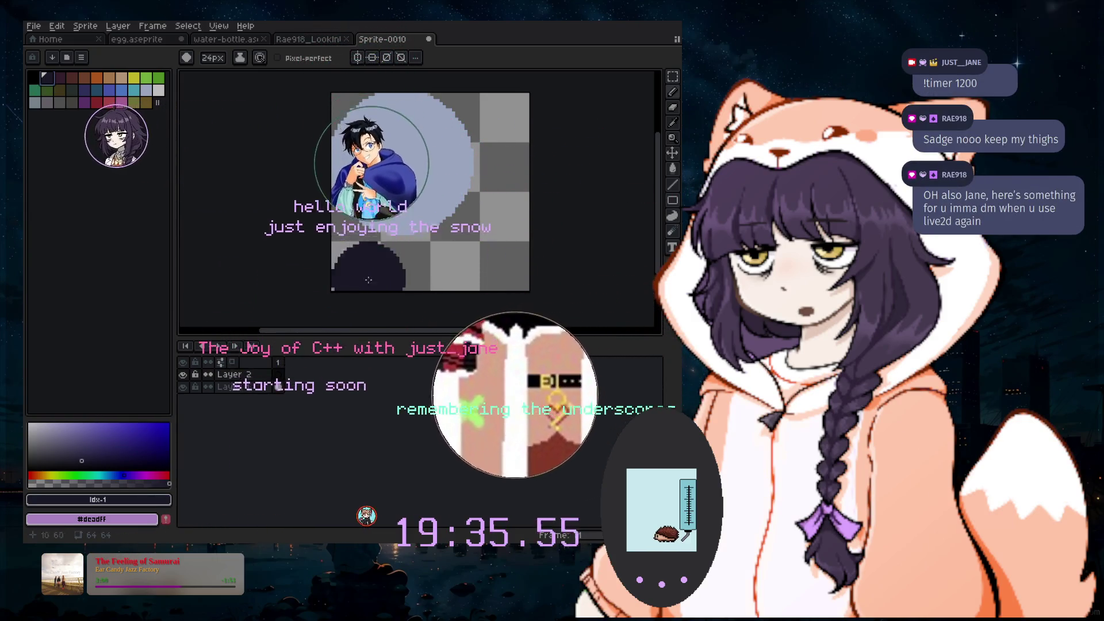
Paint a dark band and a straight dark line across the canvas bottom
drag(672, 185, 657, 184)
key(b)
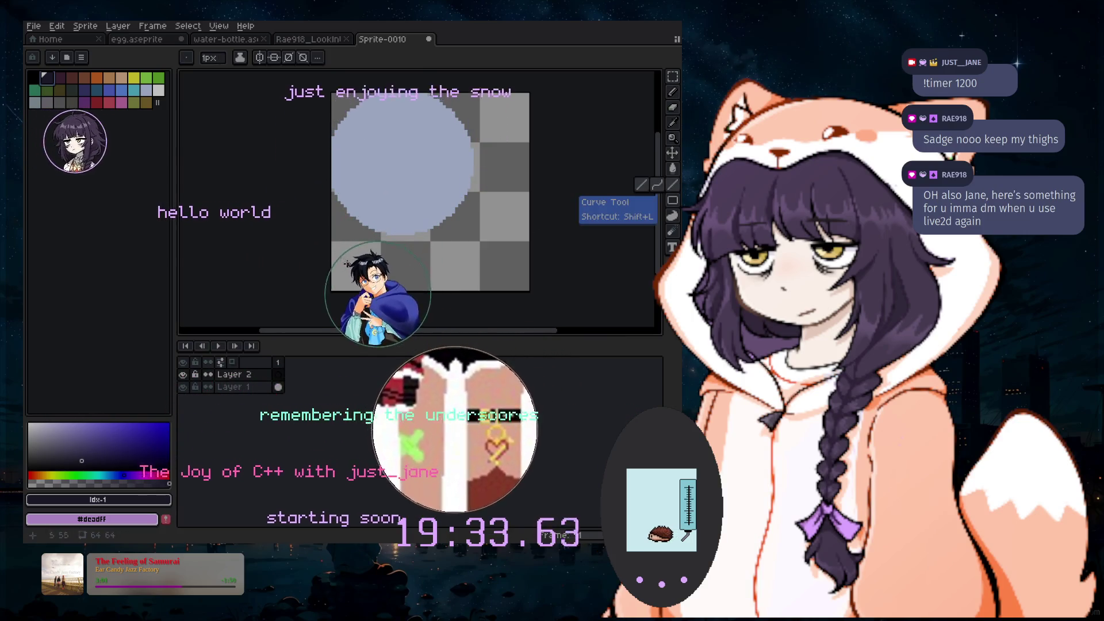
scroll(358, 255, up, 5)
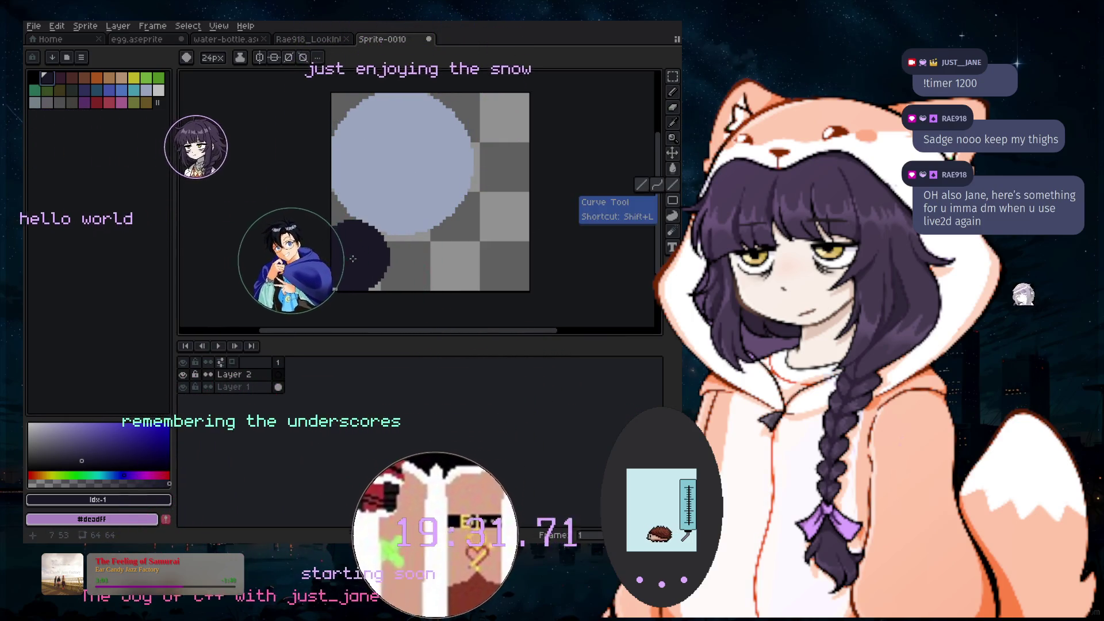
drag(322, 299, 564, 301)
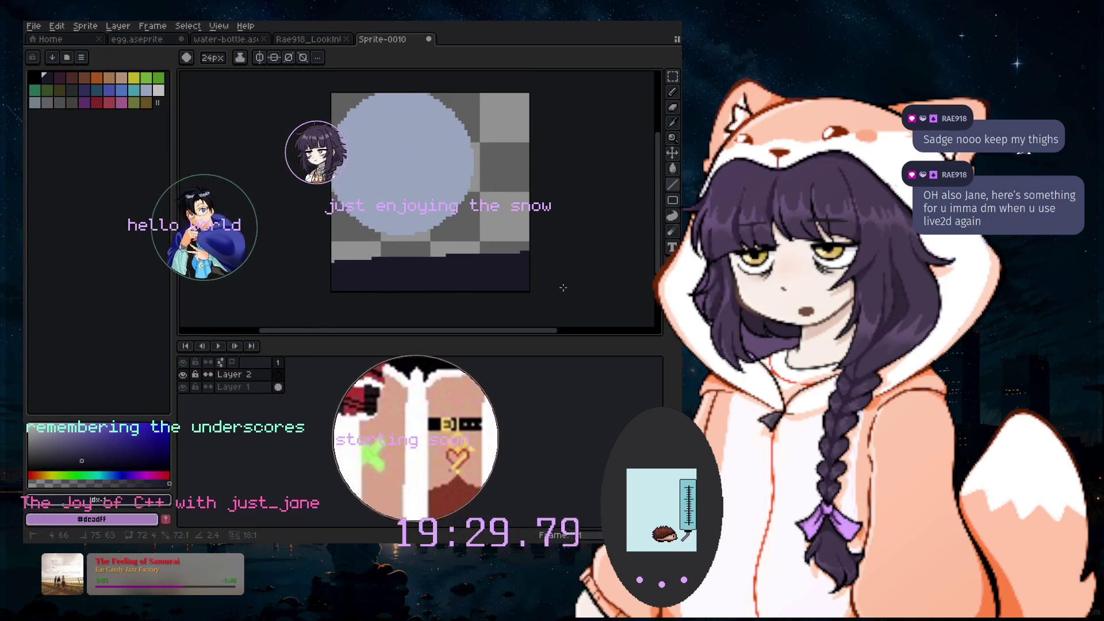
click(345, 290)
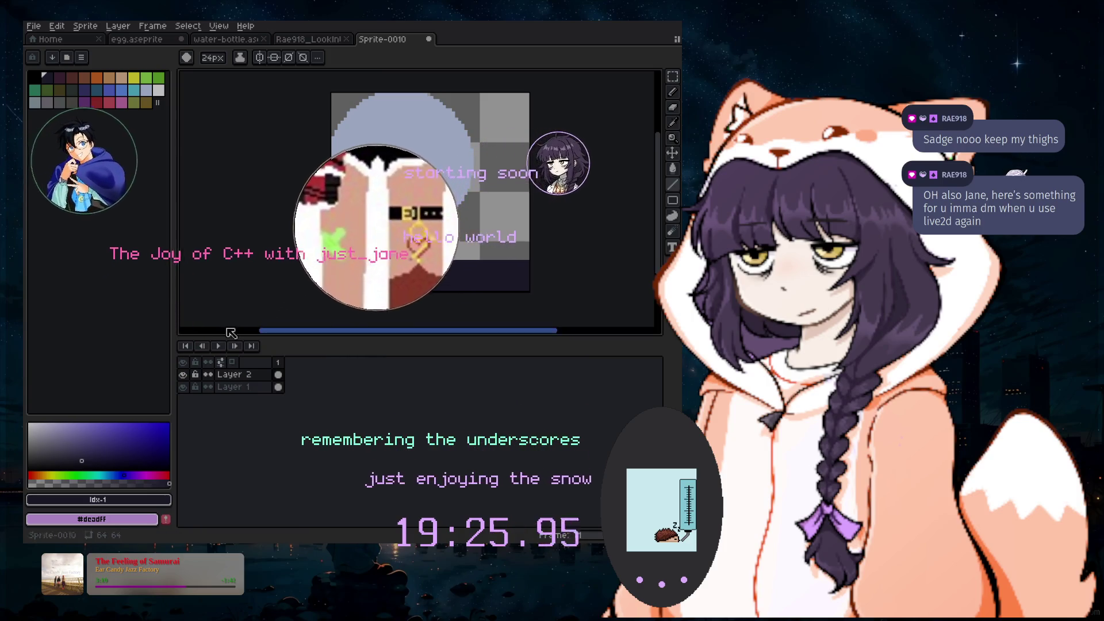
scroll(448, 284, up, 2)
drag(447, 284, 651, 283)
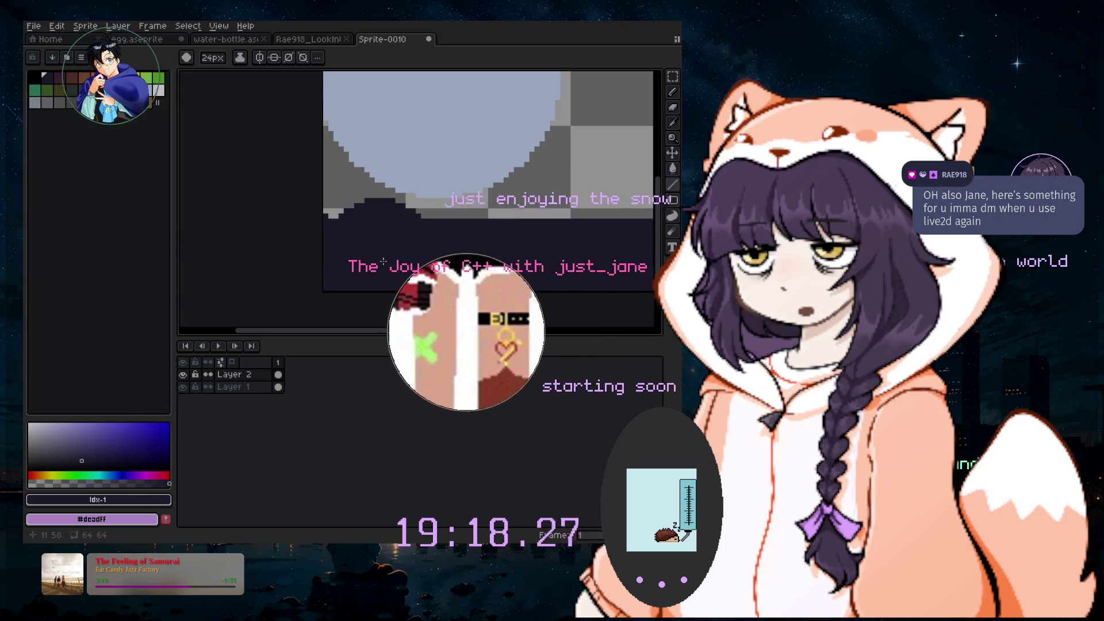
click(390, 109)
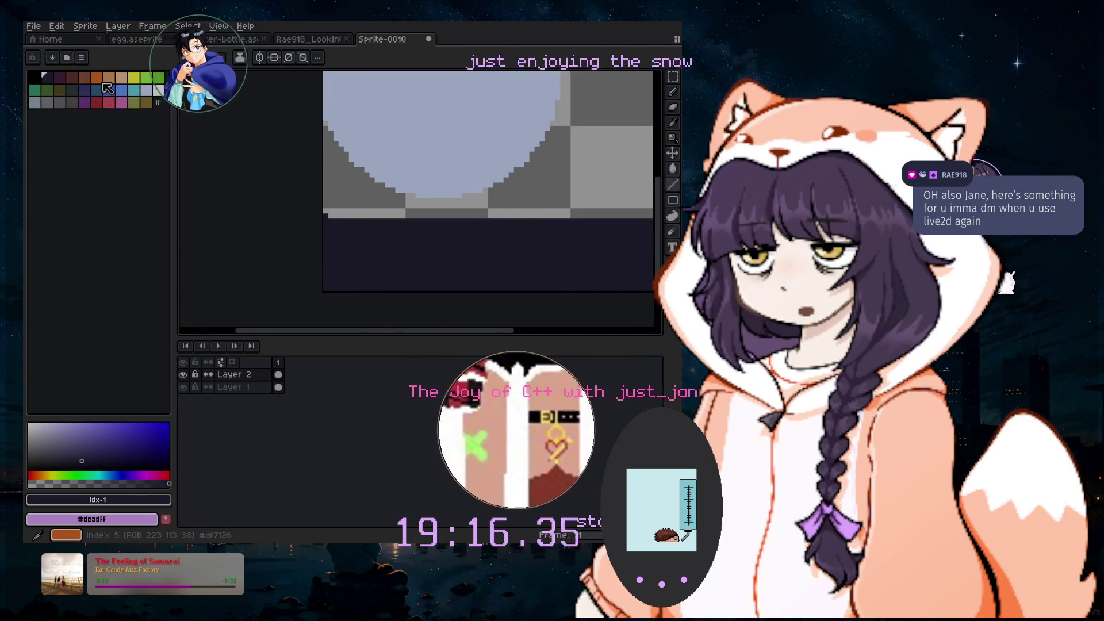
Pick tan, shrink the brush to 8px, and add a new Layer 3
click(109, 78)
key(minus)
key(minus)
key(minus)
key(minus)
key(minus)
key(minus)
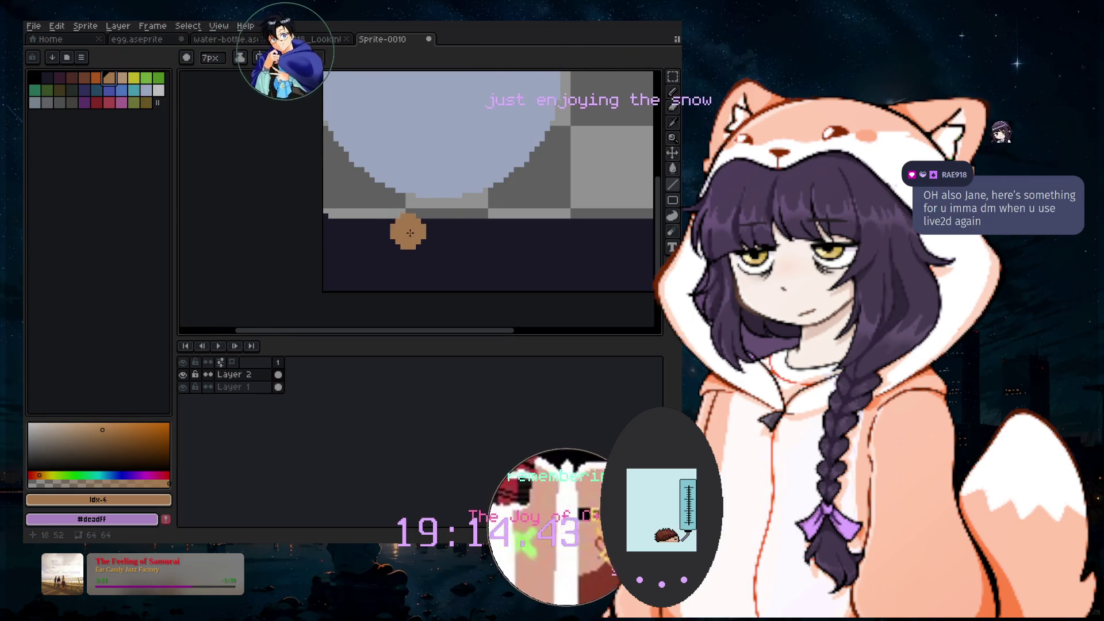
click(118, 27)
mouse_move(123, 89)
click(243, 88)
key(minus)
key(minus)
key(minus)
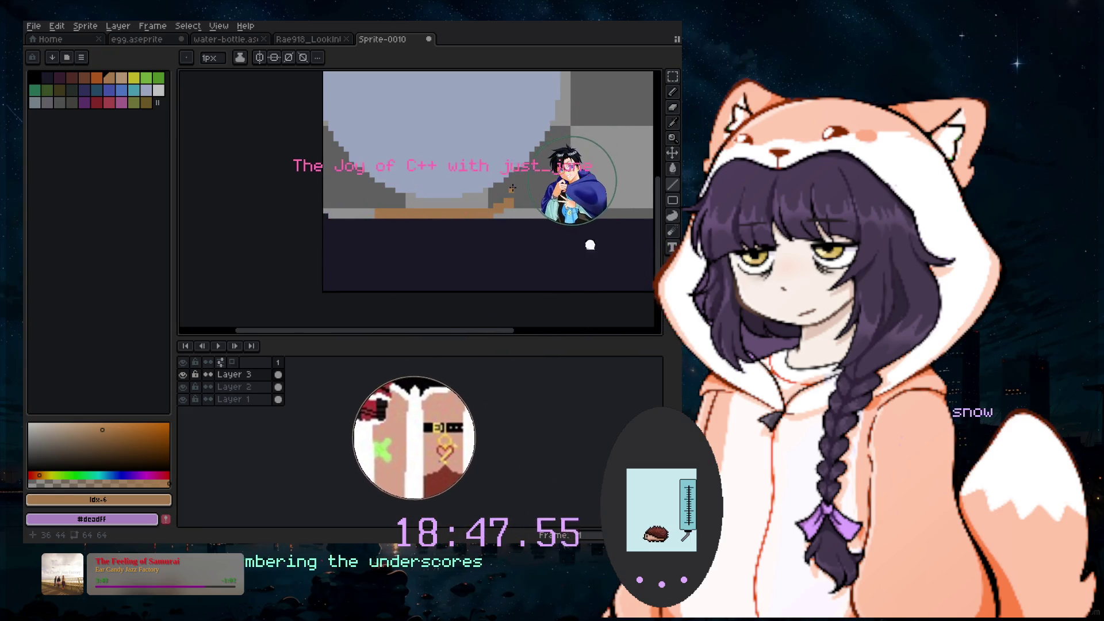
Draw the tan mound outline, extending the base line to the right
scroll(513, 187, up, 2)
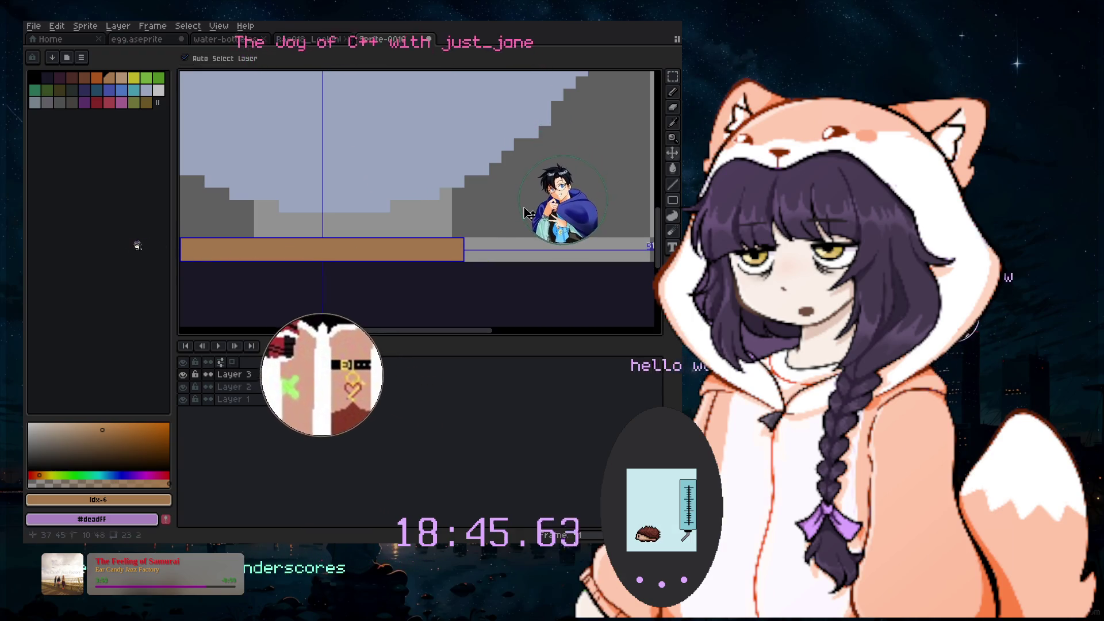
drag(477, 331, 444, 336)
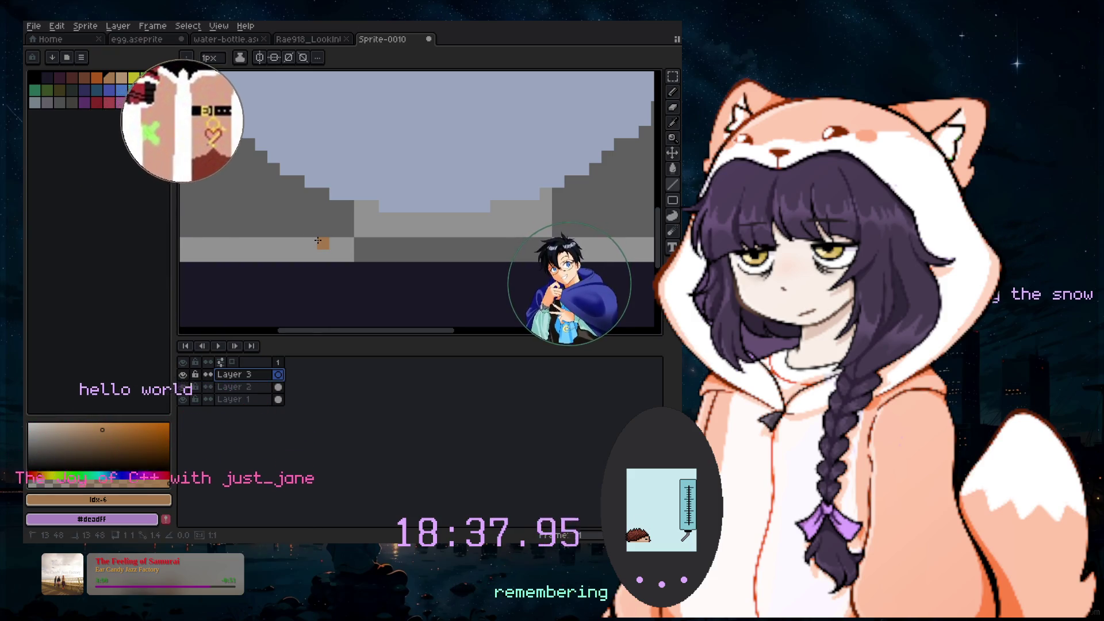
drag(423, 243, 529, 246)
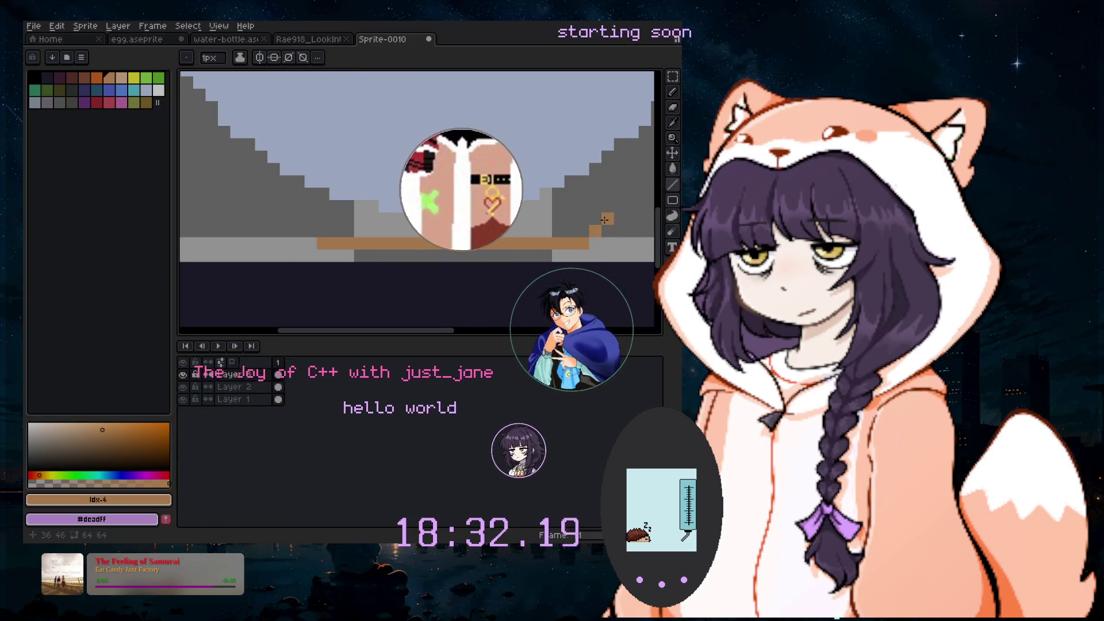
drag(604, 220, 620, 212)
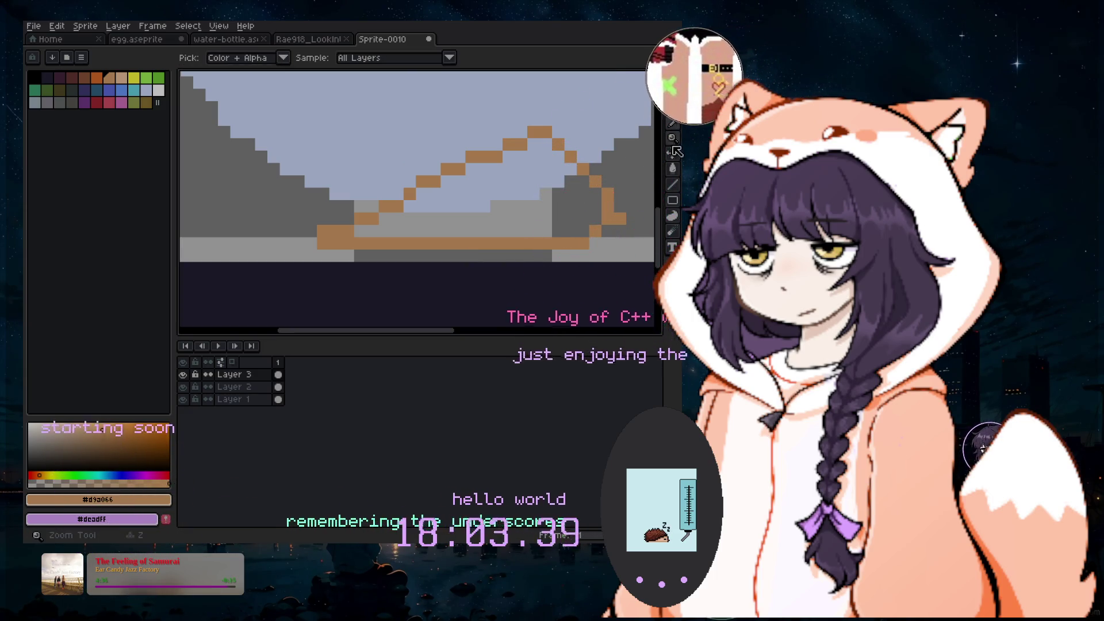
Fill the mound solid tan, then select dark red-brown with a 4px brush
click(620, 213)
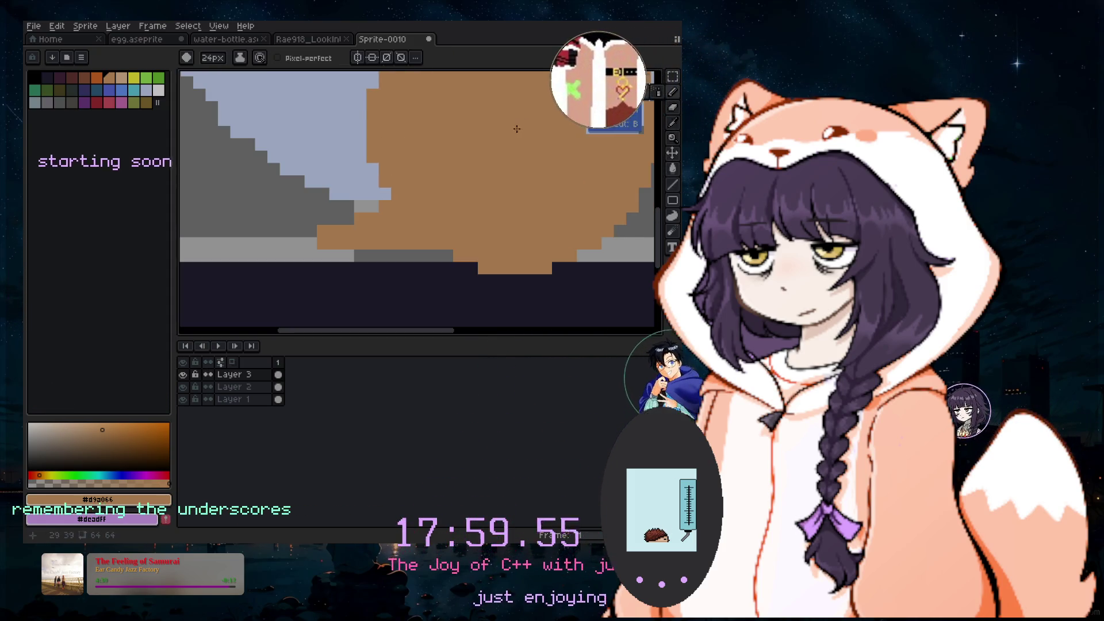
click(71, 77)
key(minus)
key(minus)
key(minus)
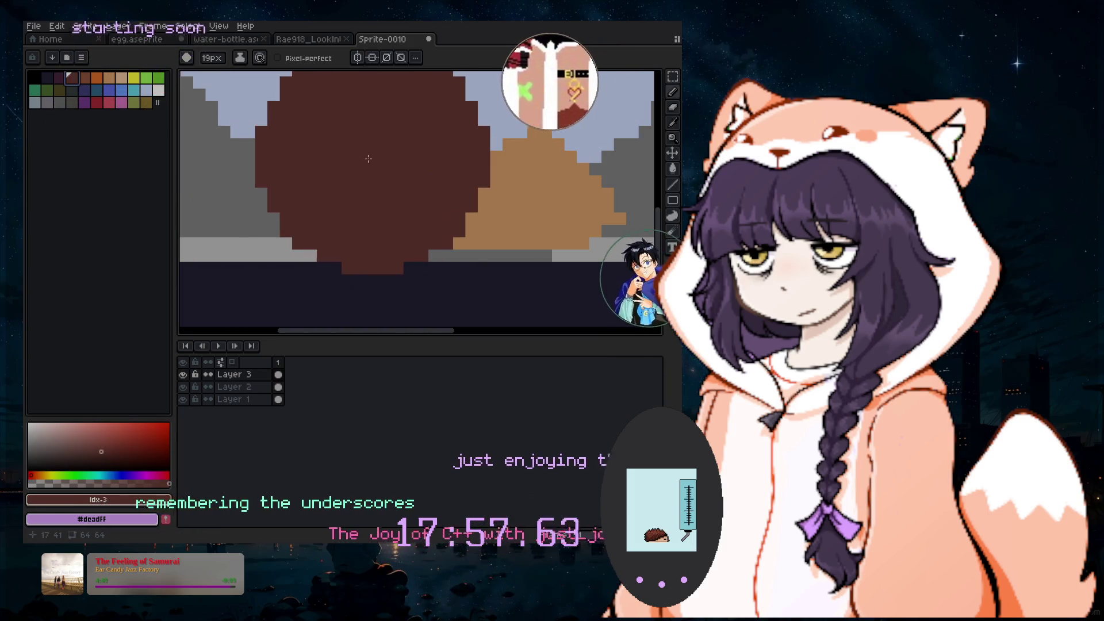
key(plus)
key(plus)
key(plus)
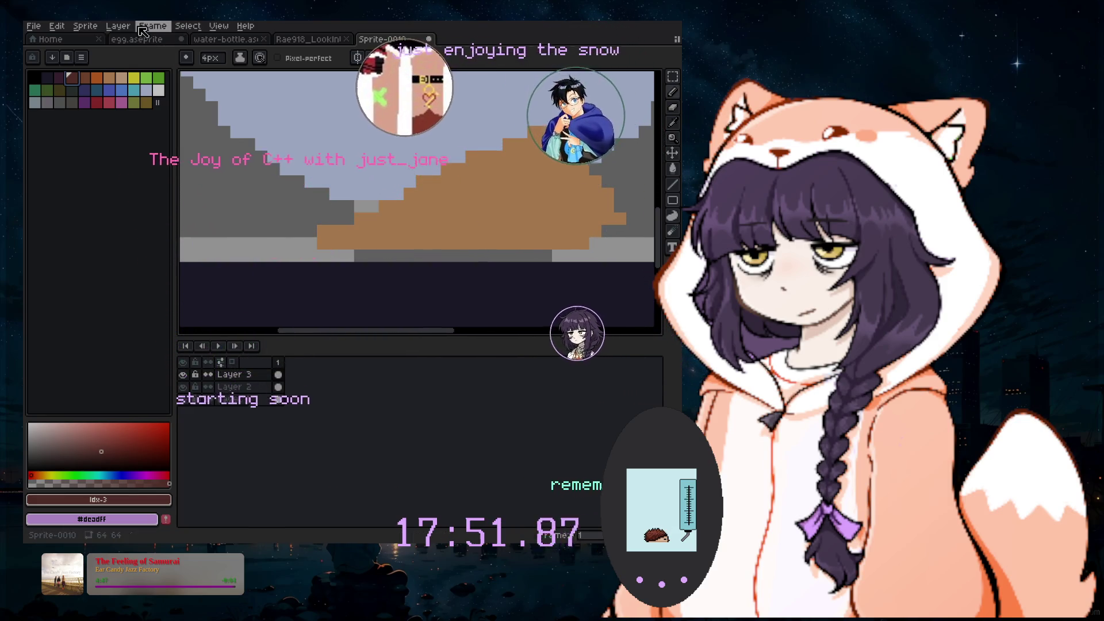
click(118, 25)
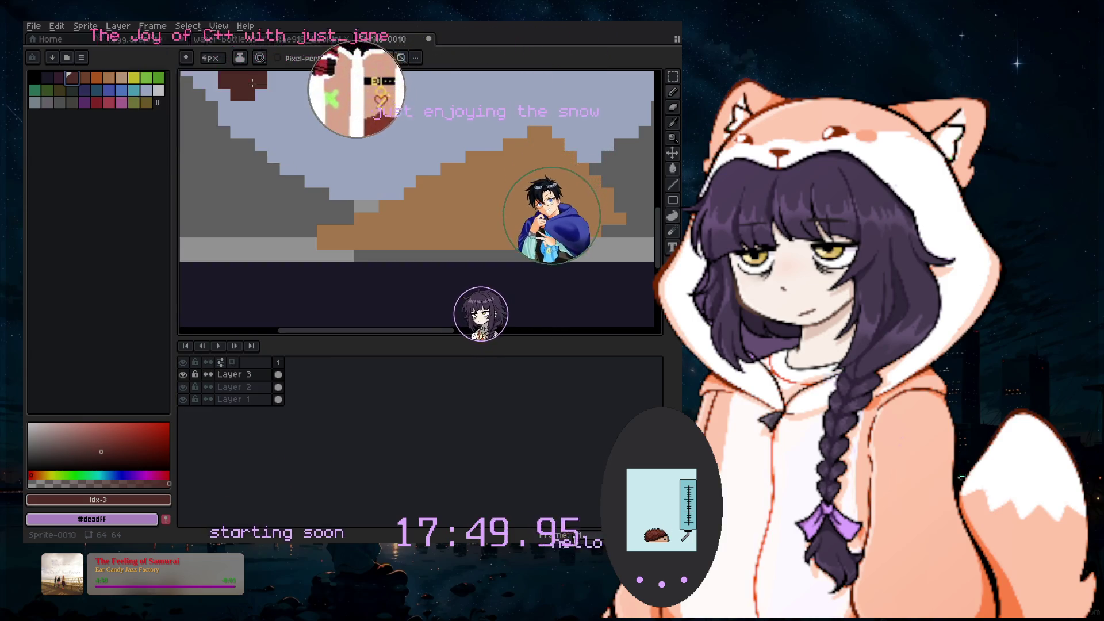
Add a new Layer 4 and switch to the single-pixel pencil
mouse_move(127, 90)
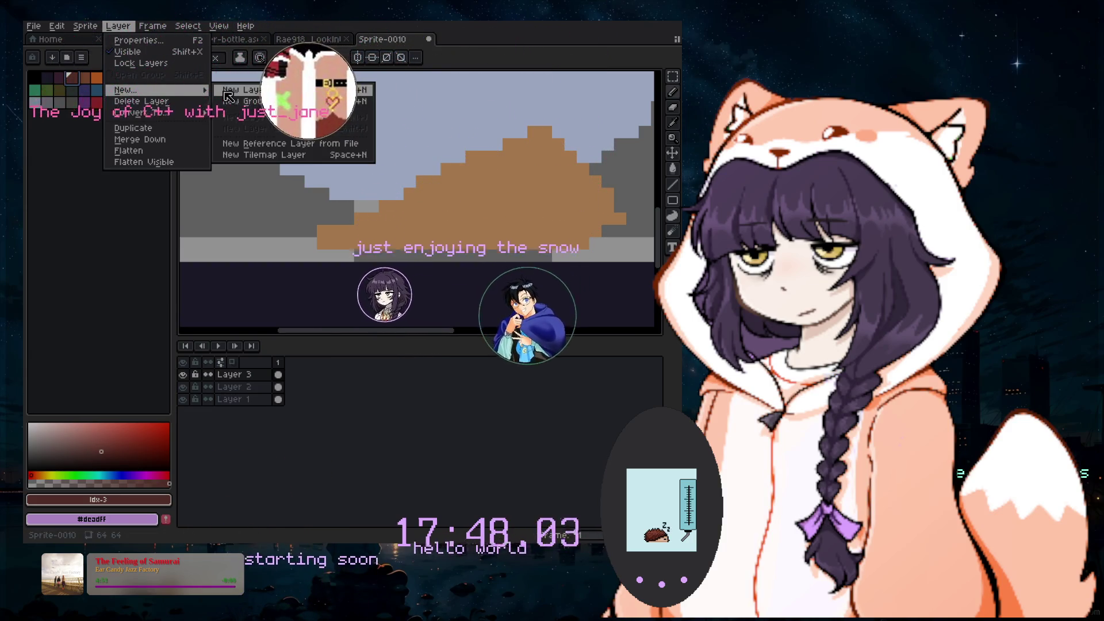
click(248, 92)
click(349, 199)
key(ctrl+z)
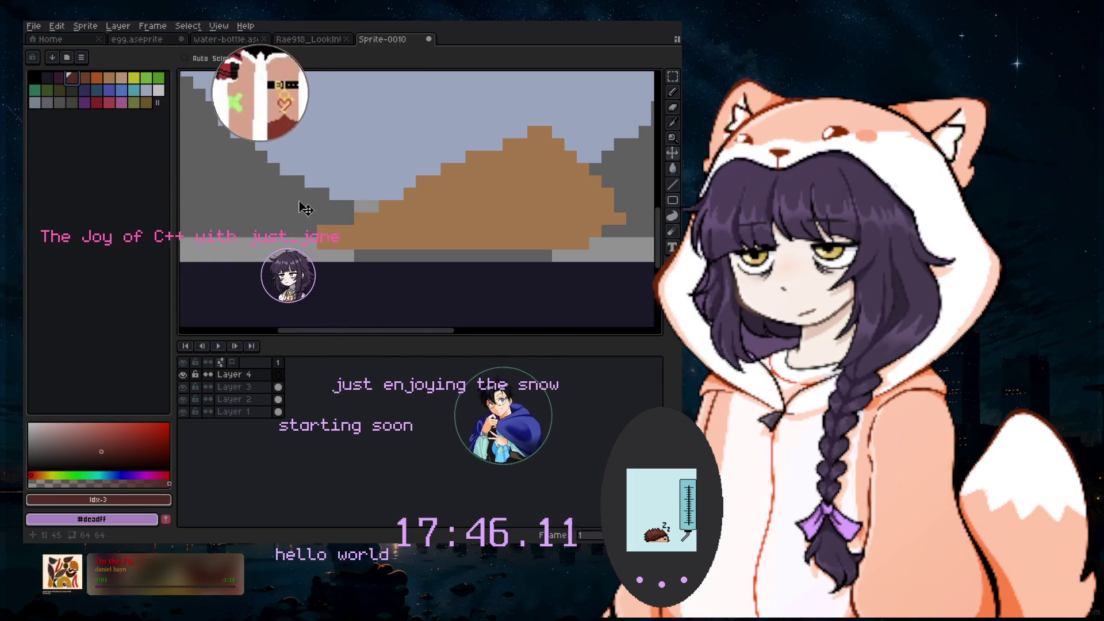
click(674, 94)
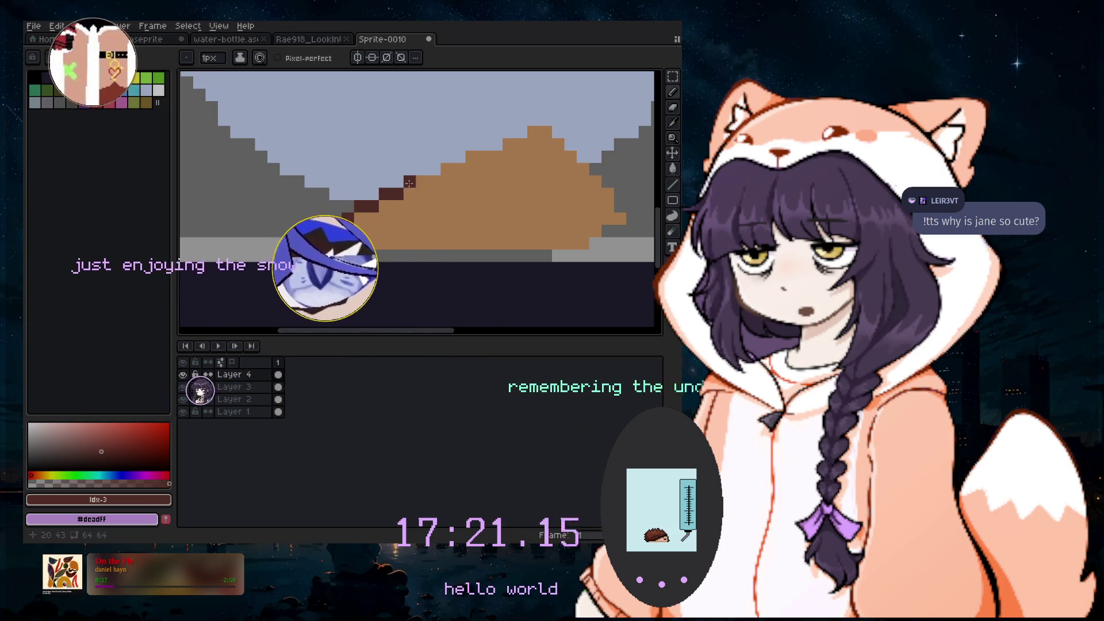
Trace the dark-brown outline up the ridge, along the peak, and down-left
drag(426, 168, 443, 160)
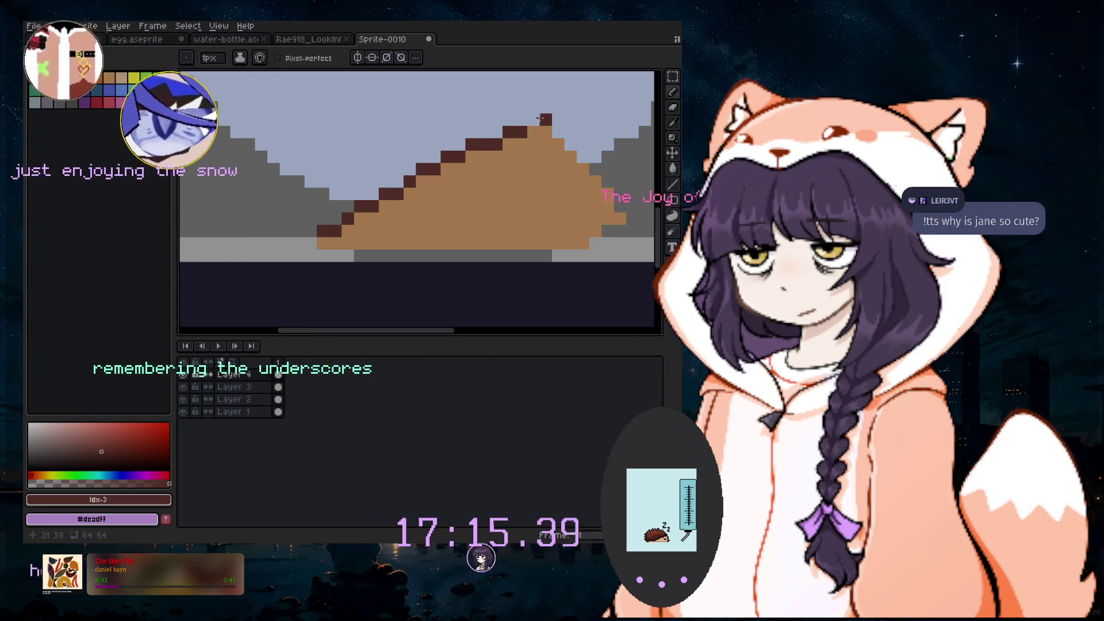
drag(539, 118, 441, 111)
click(485, 111)
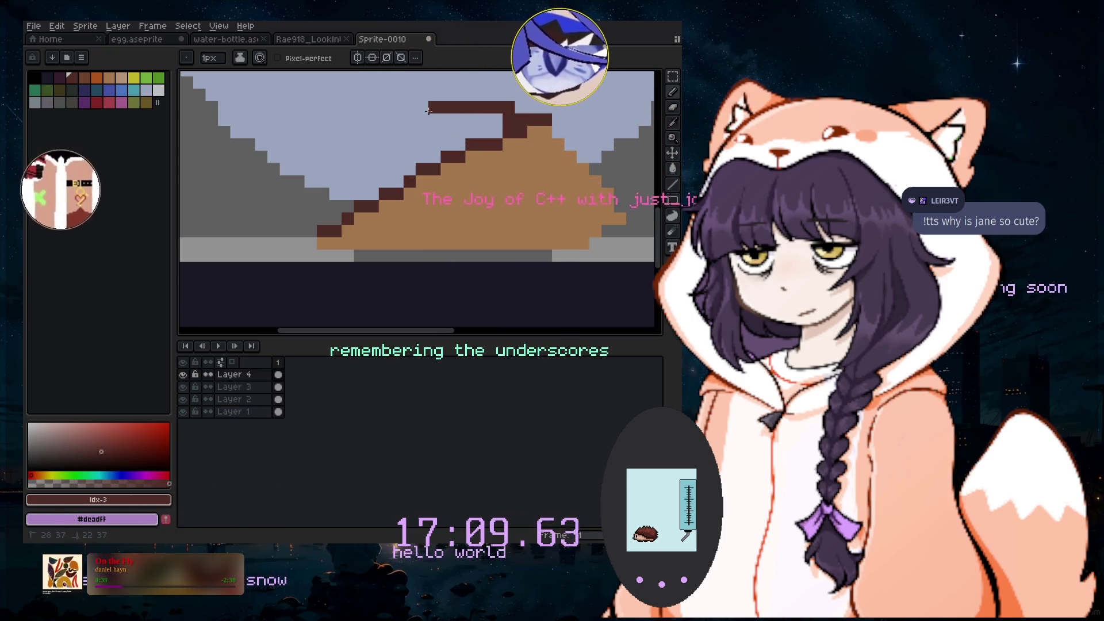
click(405, 116)
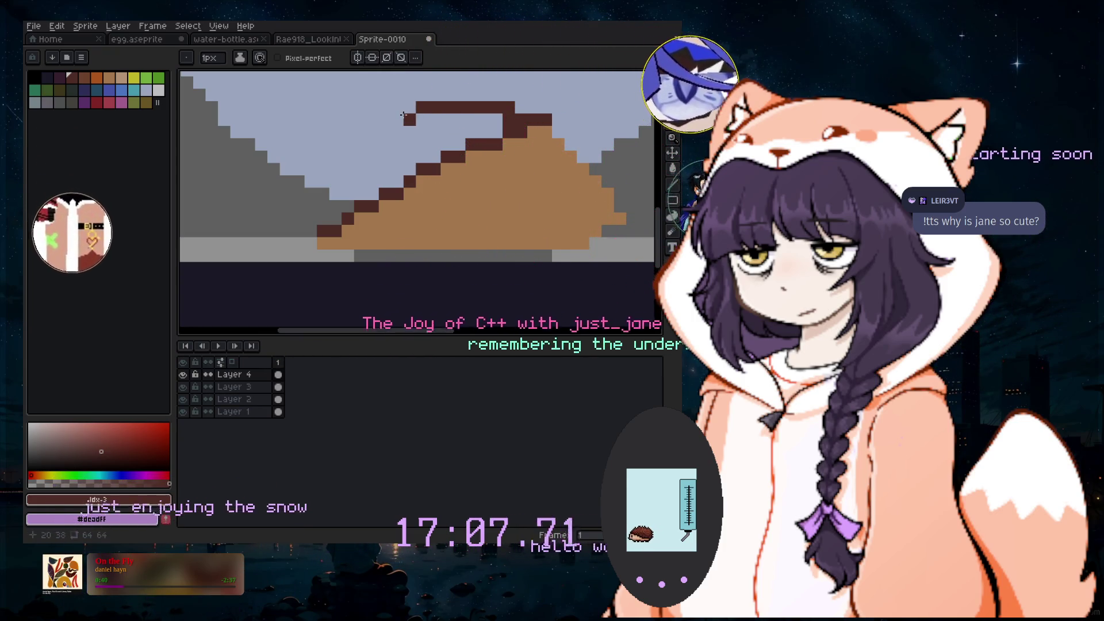
drag(411, 117, 381, 120)
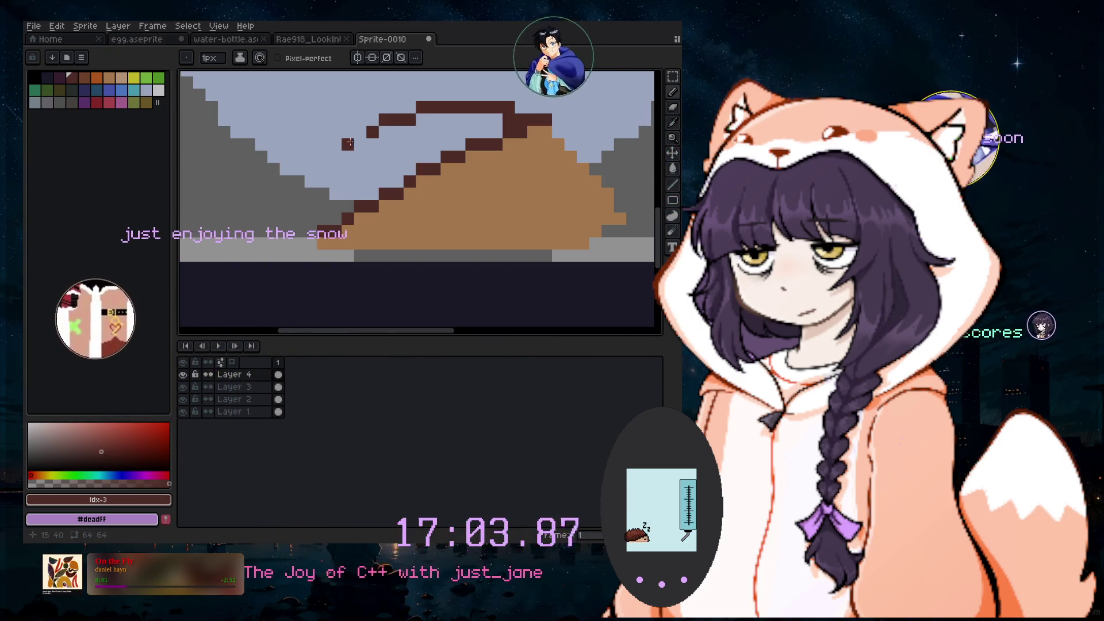
drag(365, 135, 322, 166)
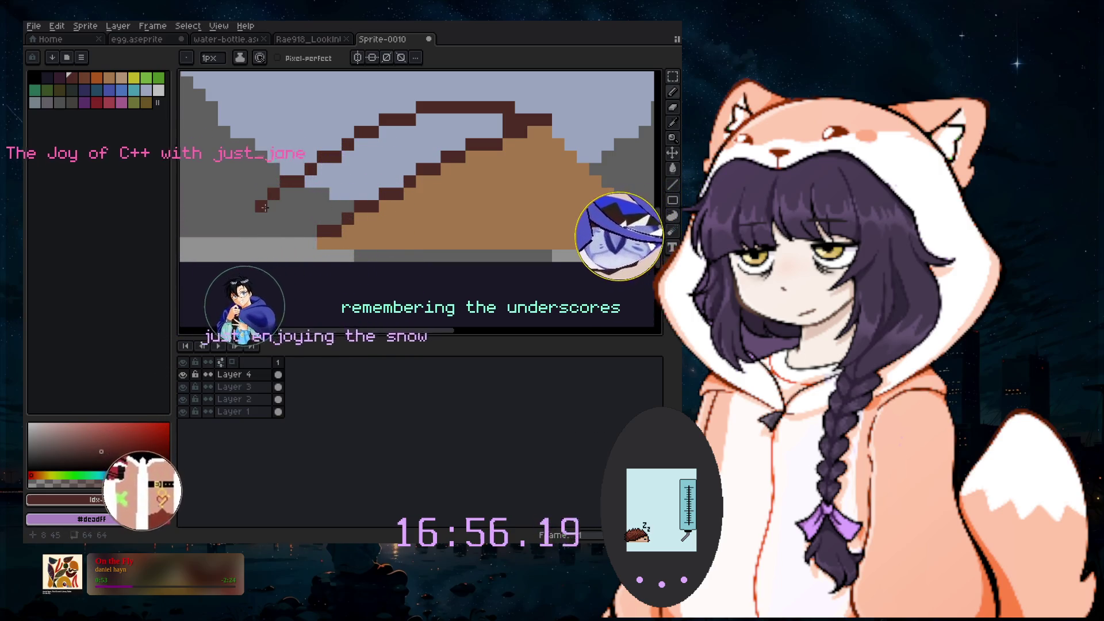
Undo the upper-left staircase stroke and redraw it as a straight diagonal line
key(v)
key(ctrl+z)
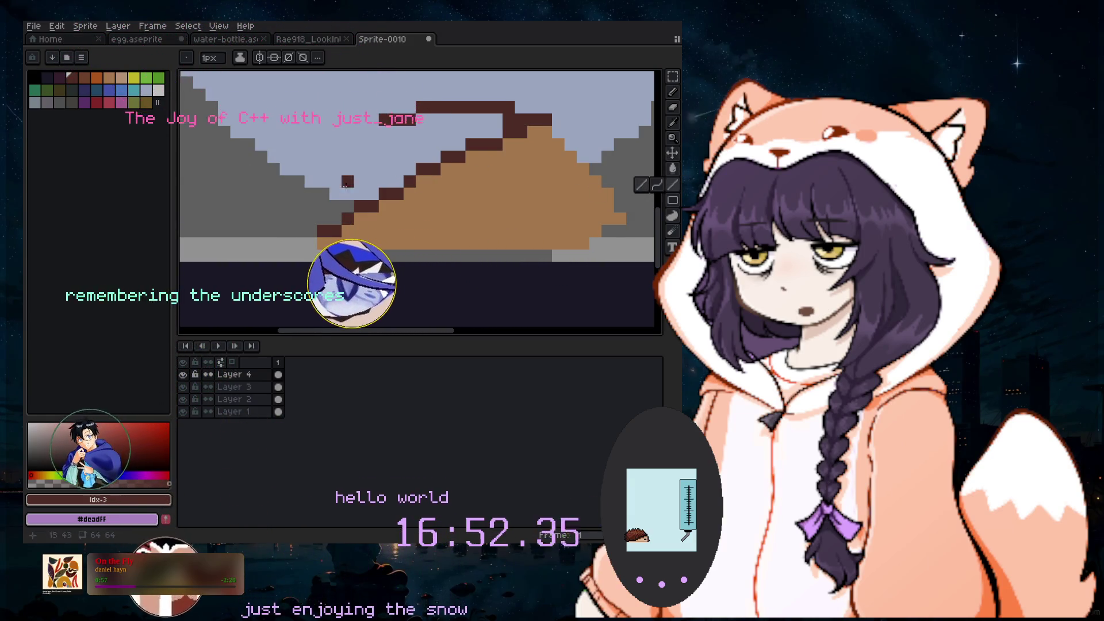
key(l)
mouse_move(402, 107)
mouse_down()
mouse_move(302, 211)
mouse_move(299, 172)
mouse_move(414, 113)
mouse_up()
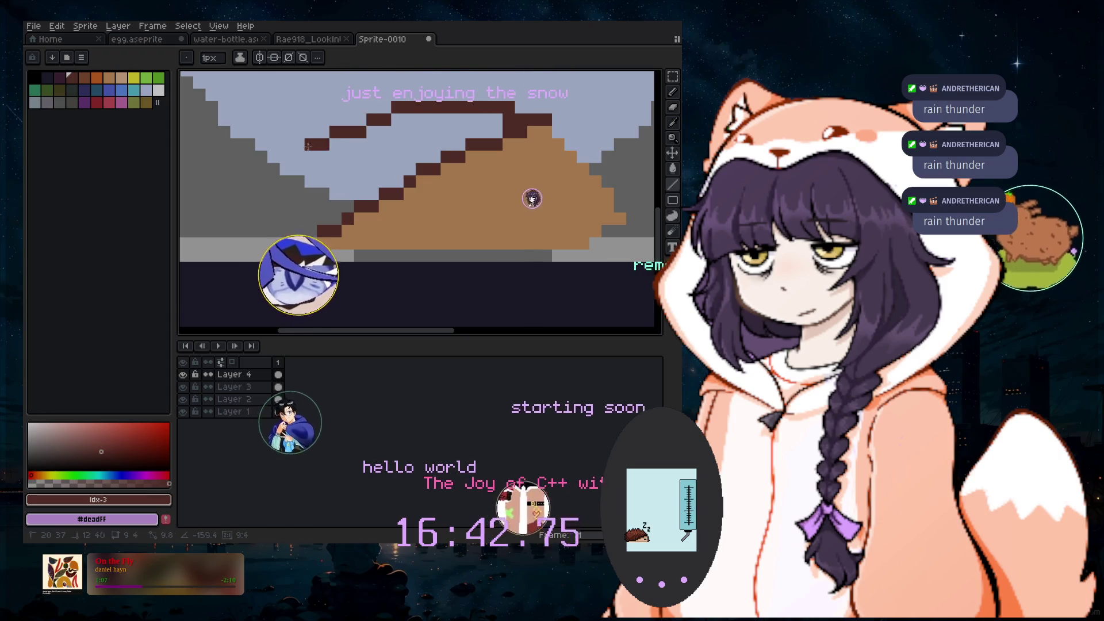
Undo the earlier outline lines and redraw straight dark-brown segments closing the dome to the lower left
key(v)
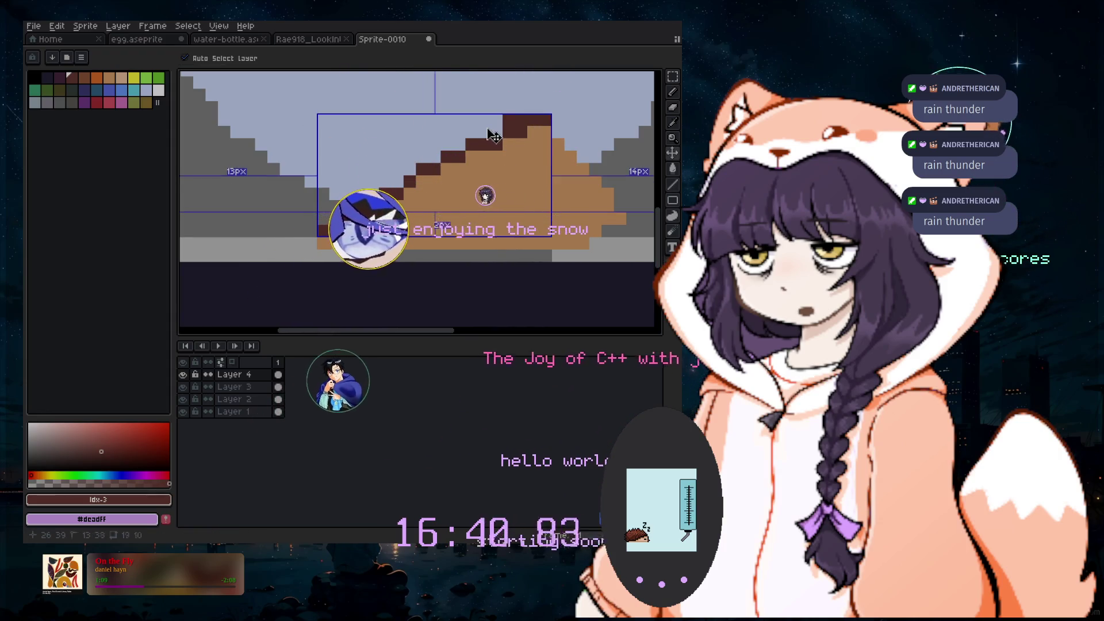
key(b)
key(ctrl+z)
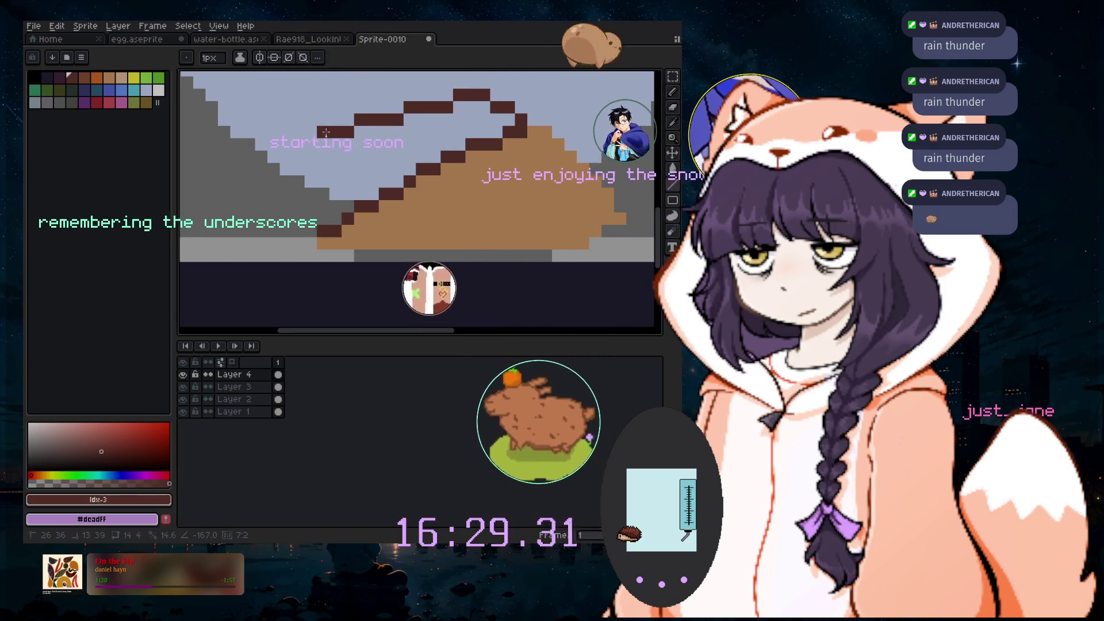
shift+click(326, 144)
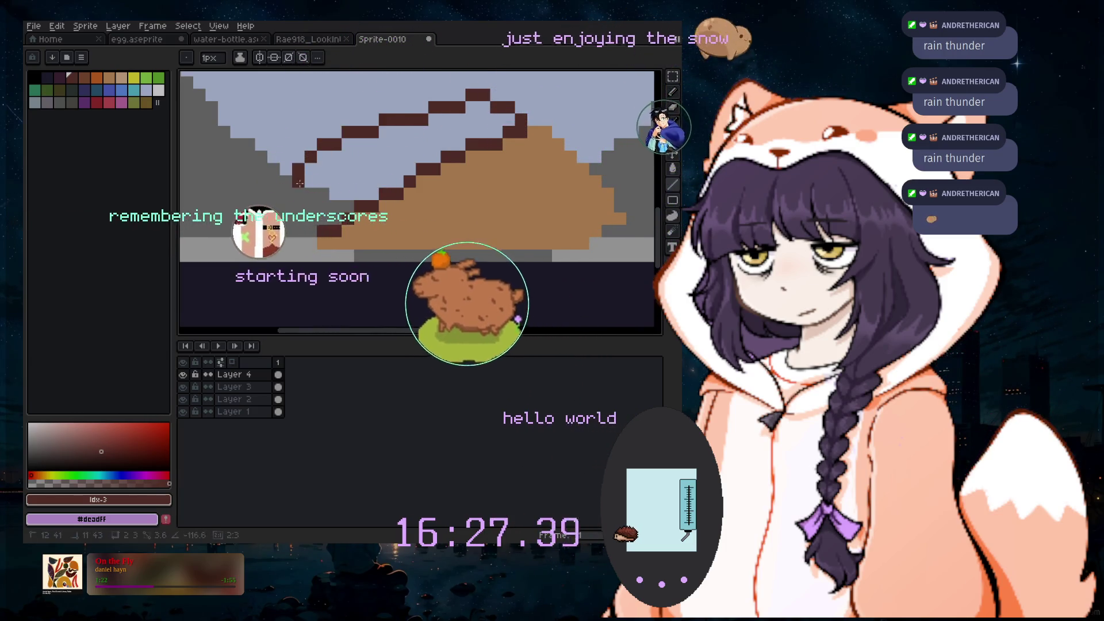
shift+click(291, 222)
click(311, 232)
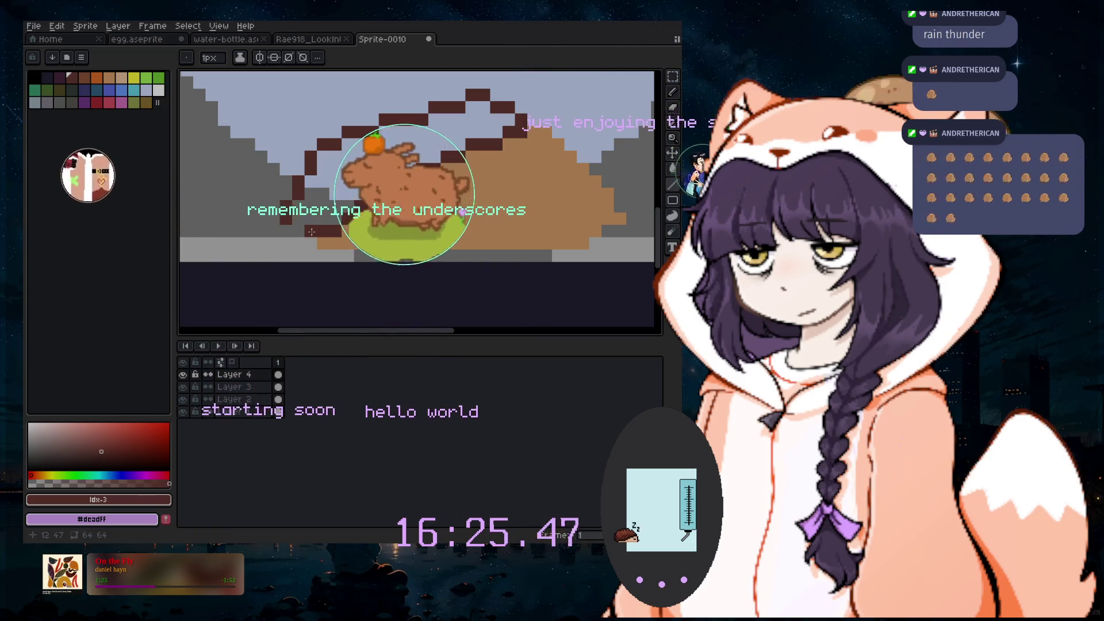
scroll(383, 219, down, 4)
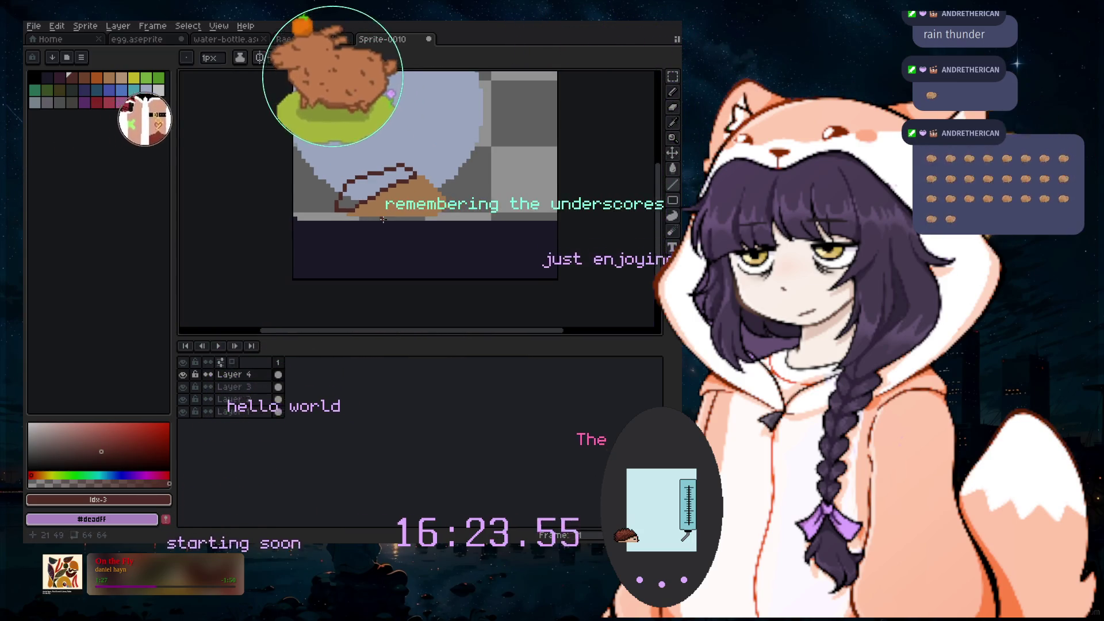
scroll(386, 213, up, 2)
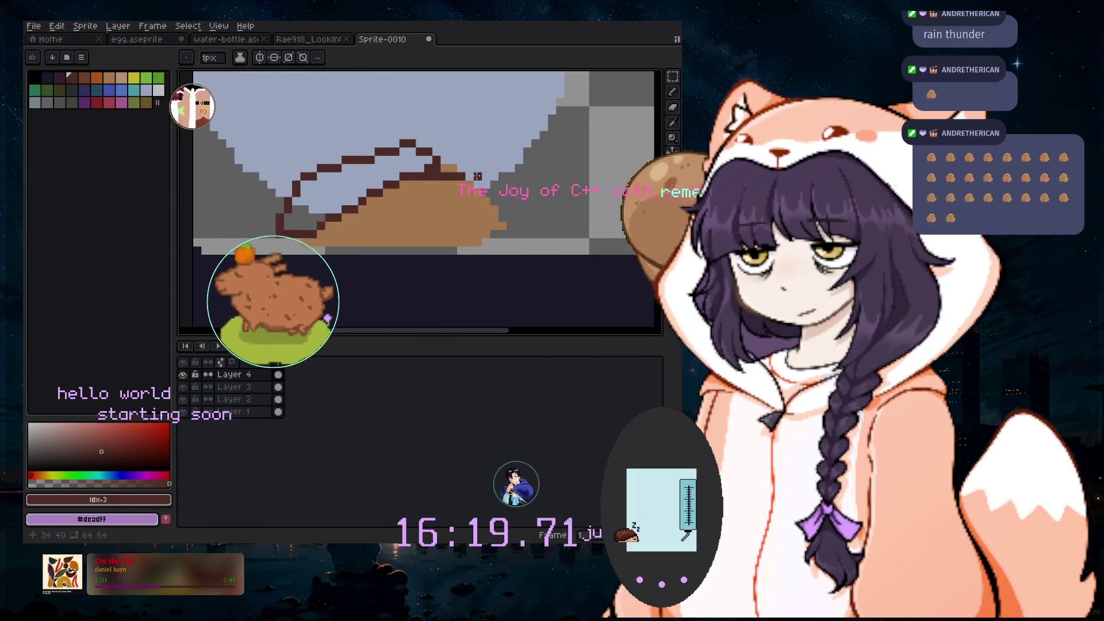
mouse_move(453, 167)
mouse_down()
mouse_move(412, 142)
mouse_move(429, 144)
mouse_up()
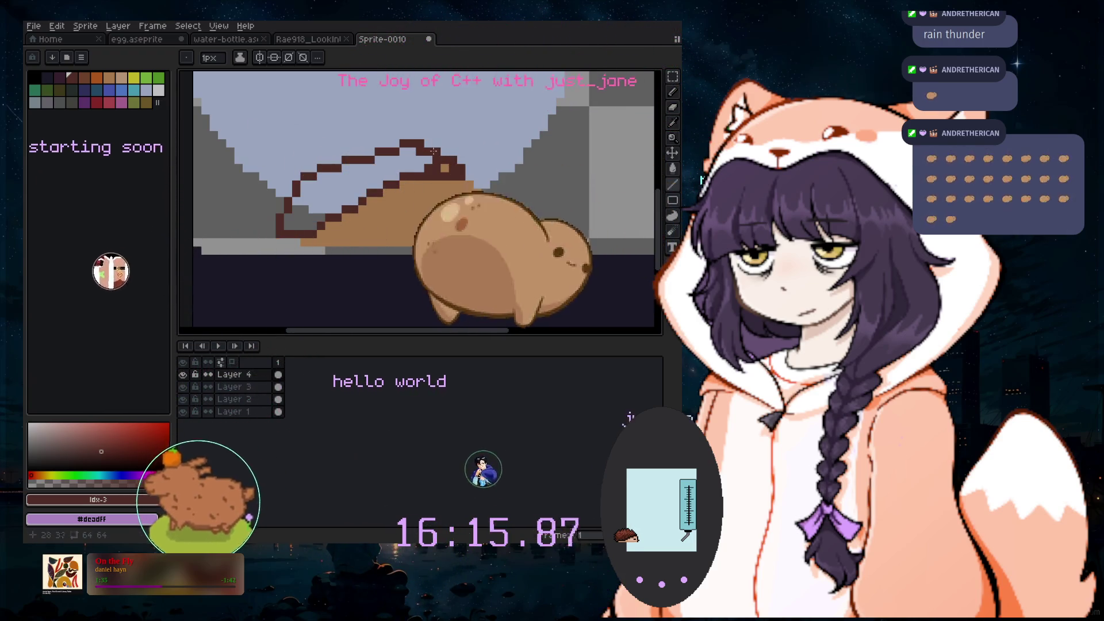
click(673, 170)
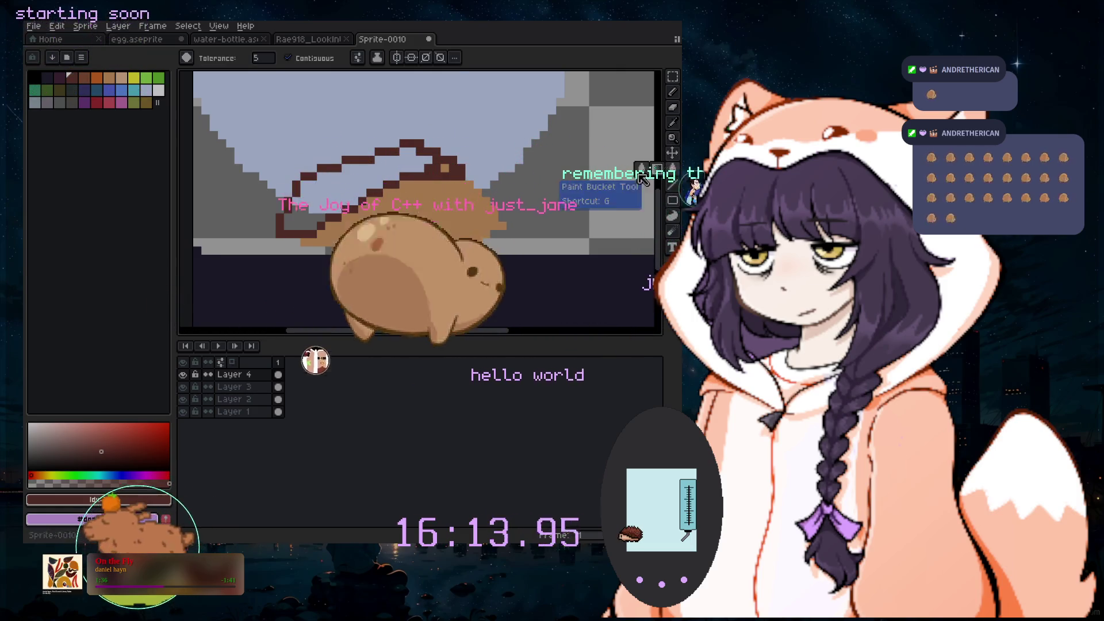
Fill the outlined dome solid dark brown and erase stray pixels
click(363, 169)
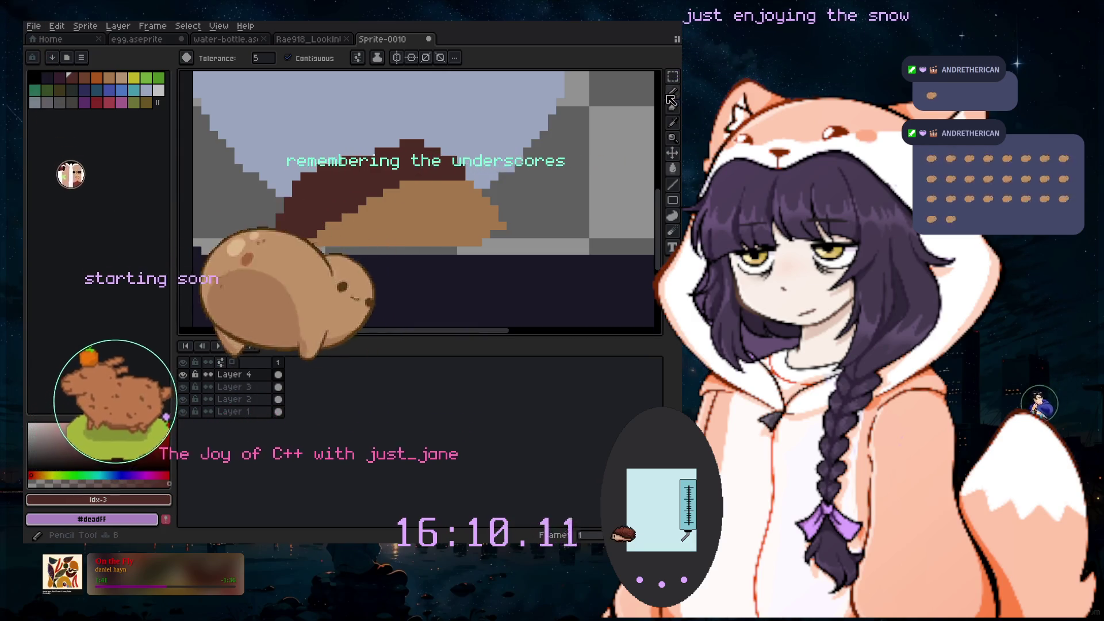
key(b)
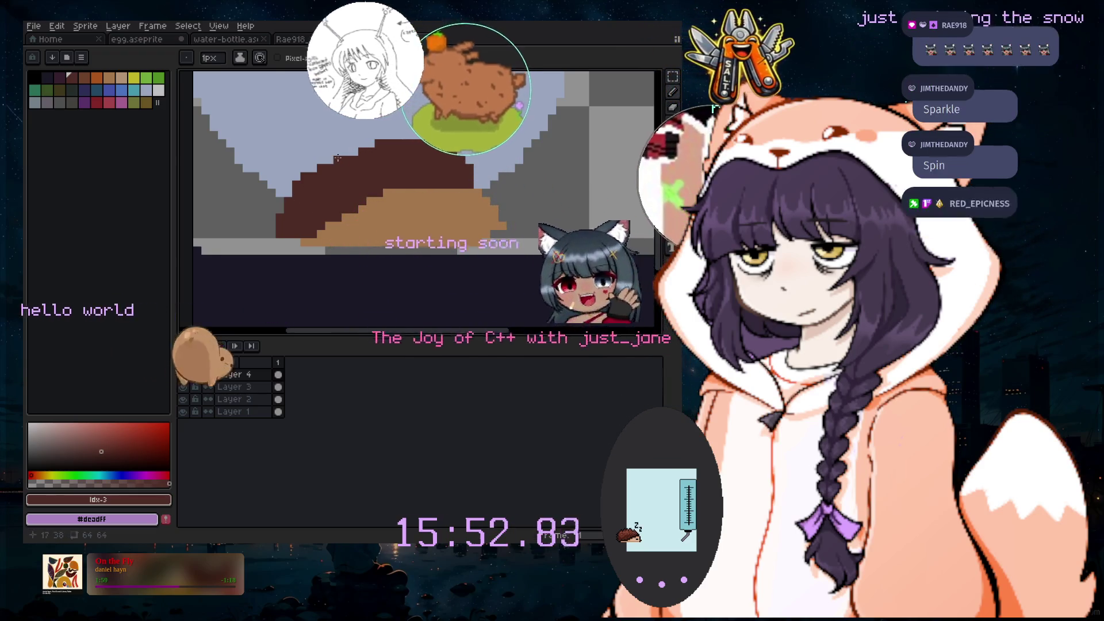
key(e)
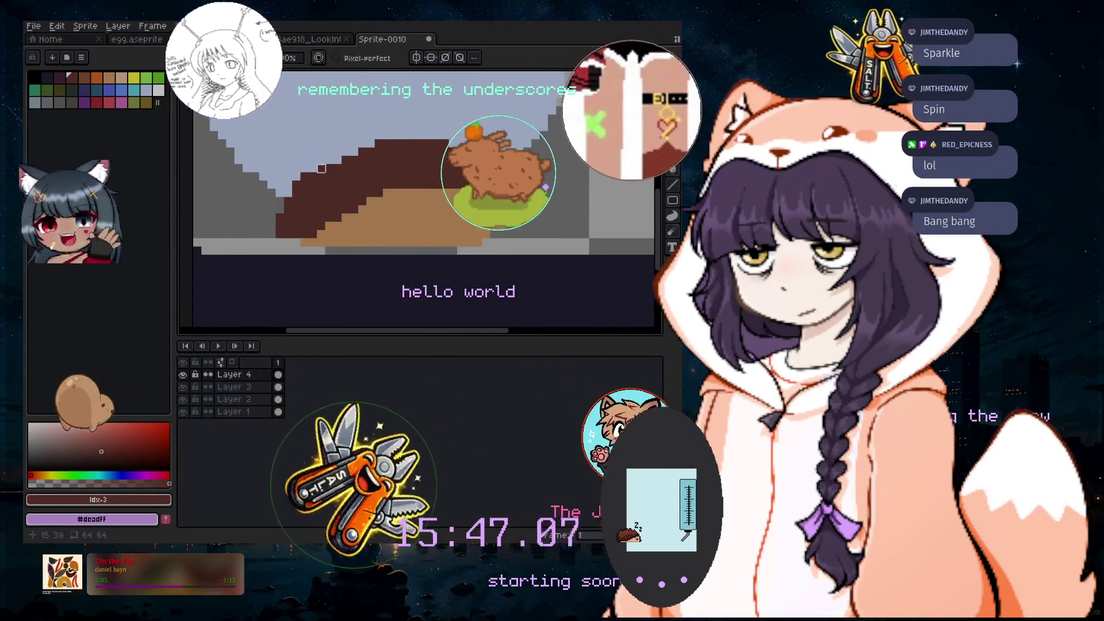
scroll(329, 168, up, 1)
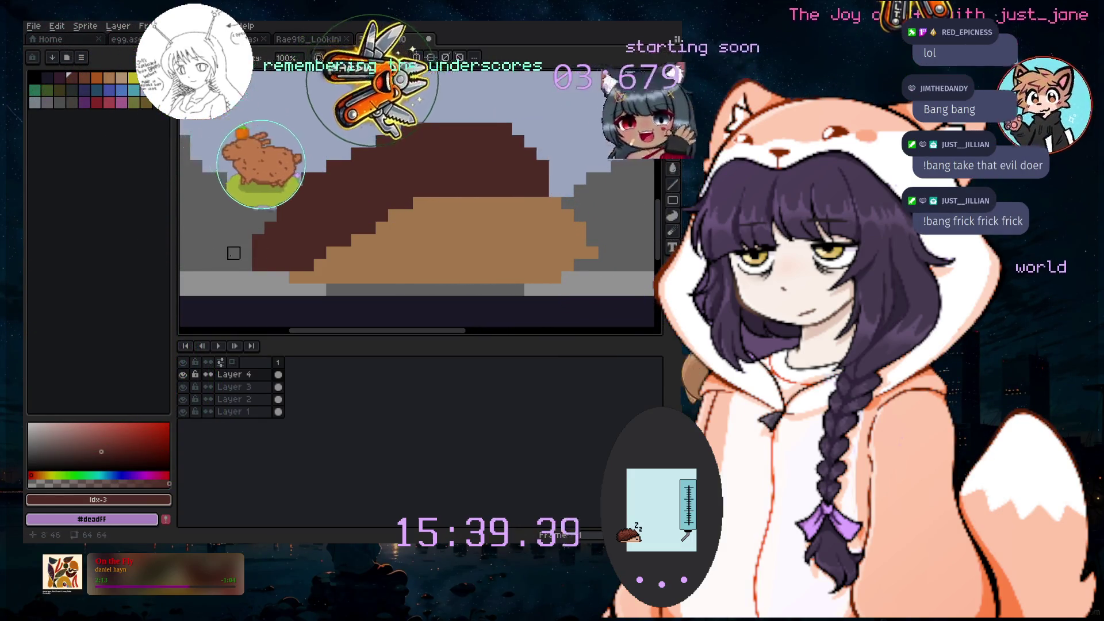
Paint brown over the mountain edge pixels with a 5px pencil brush
click(672, 92)
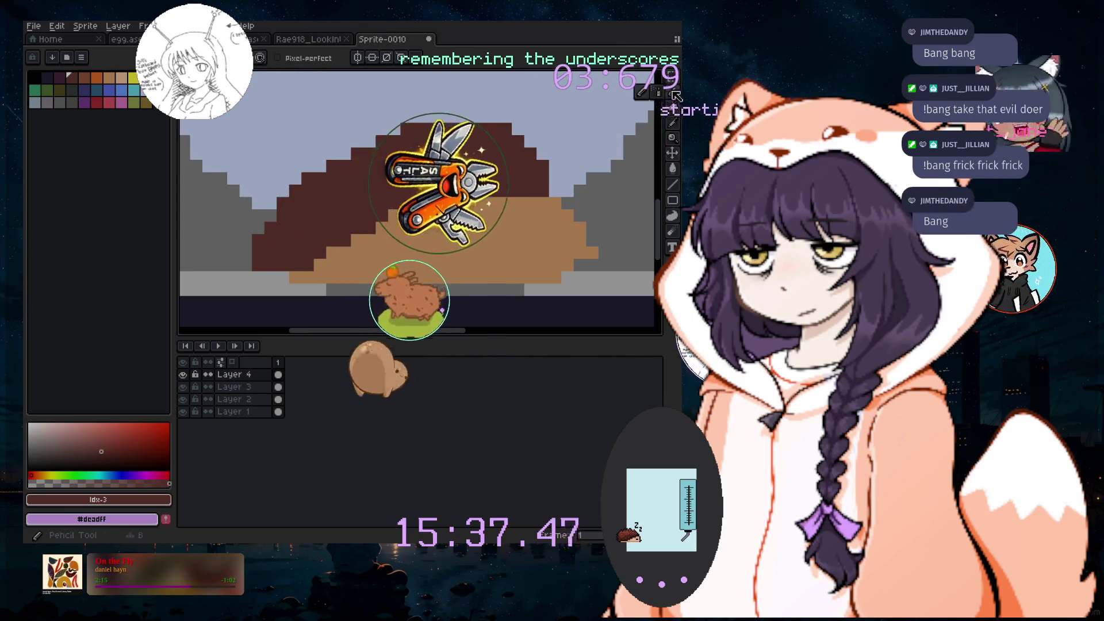
scroll(401, 233, down, 1)
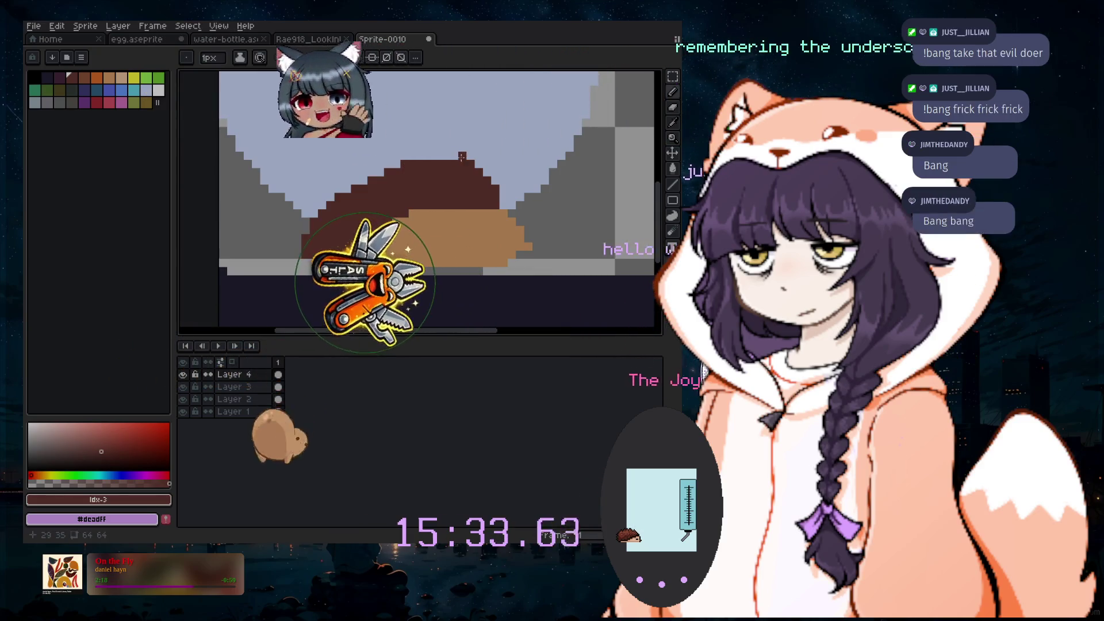
scroll(412, 157, down, 2)
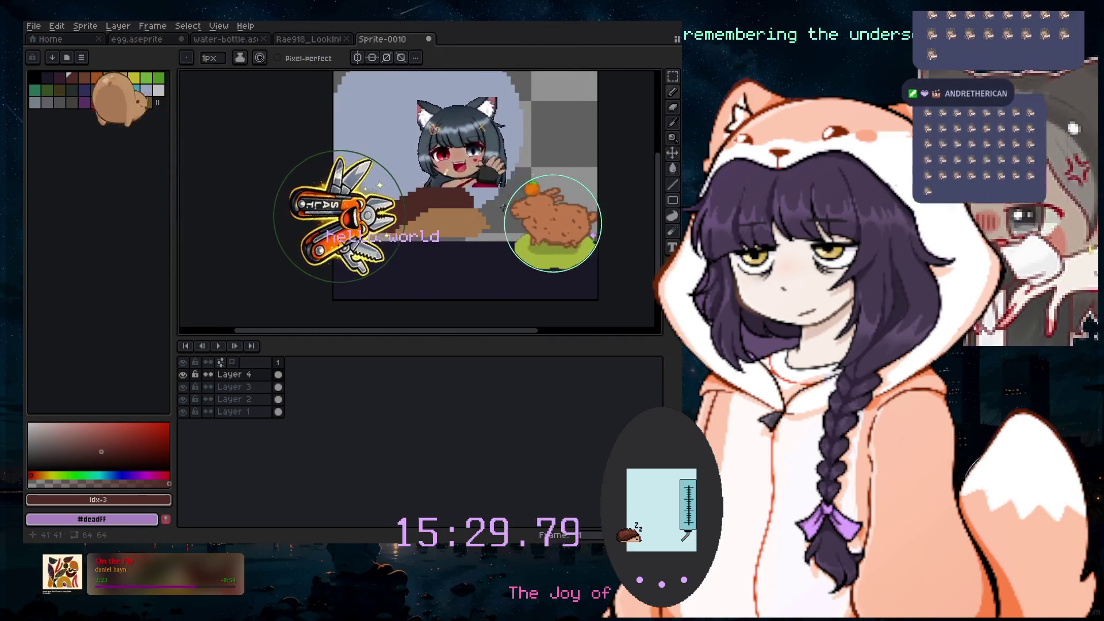
scroll(501, 210, up, 2)
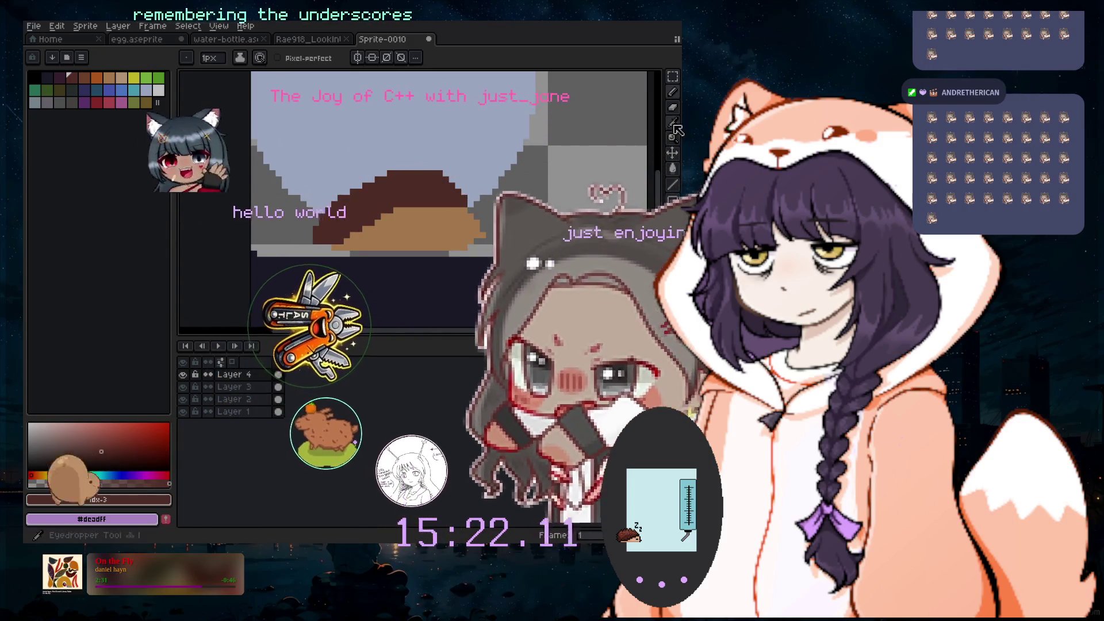
scroll(431, 180, up, 2)
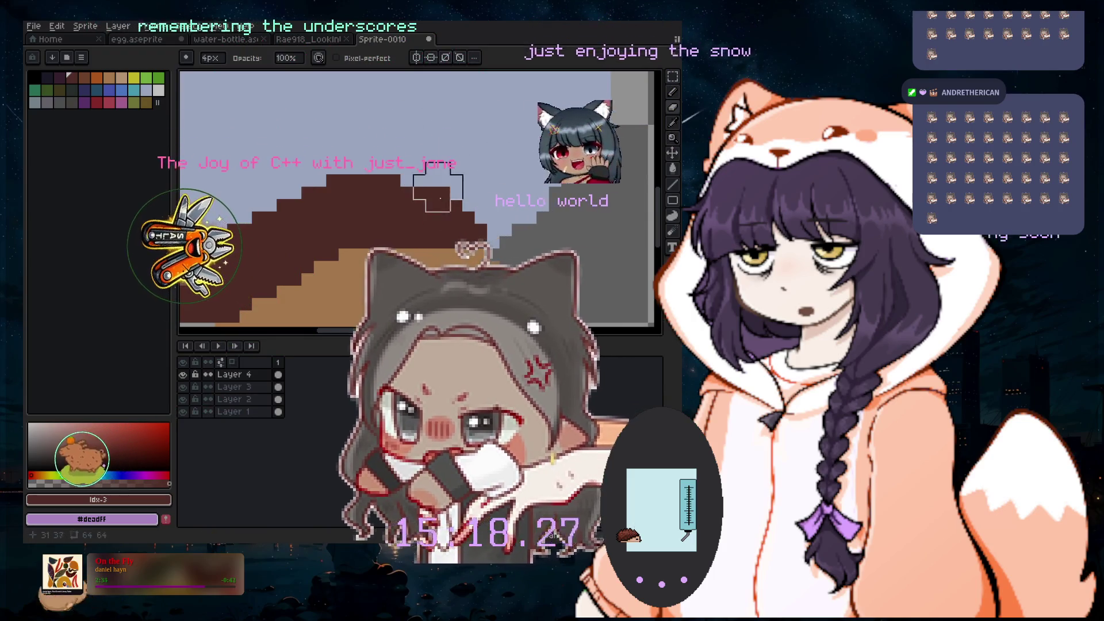
key(plus)
key(plus)
key(plus)
click(431, 218)
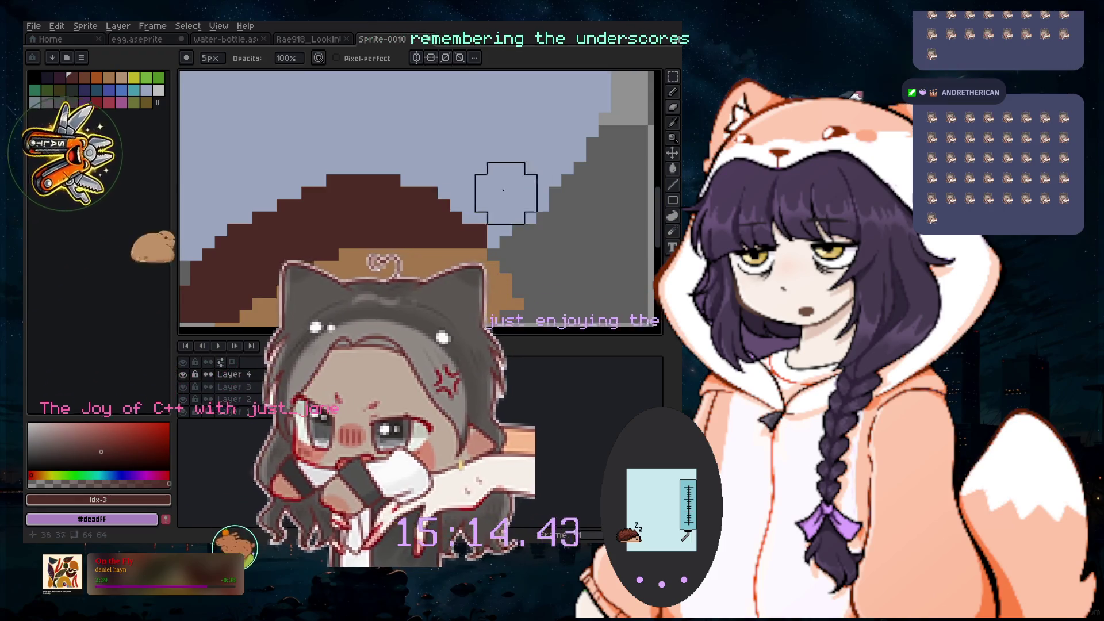
scroll(605, 195, down, 2)
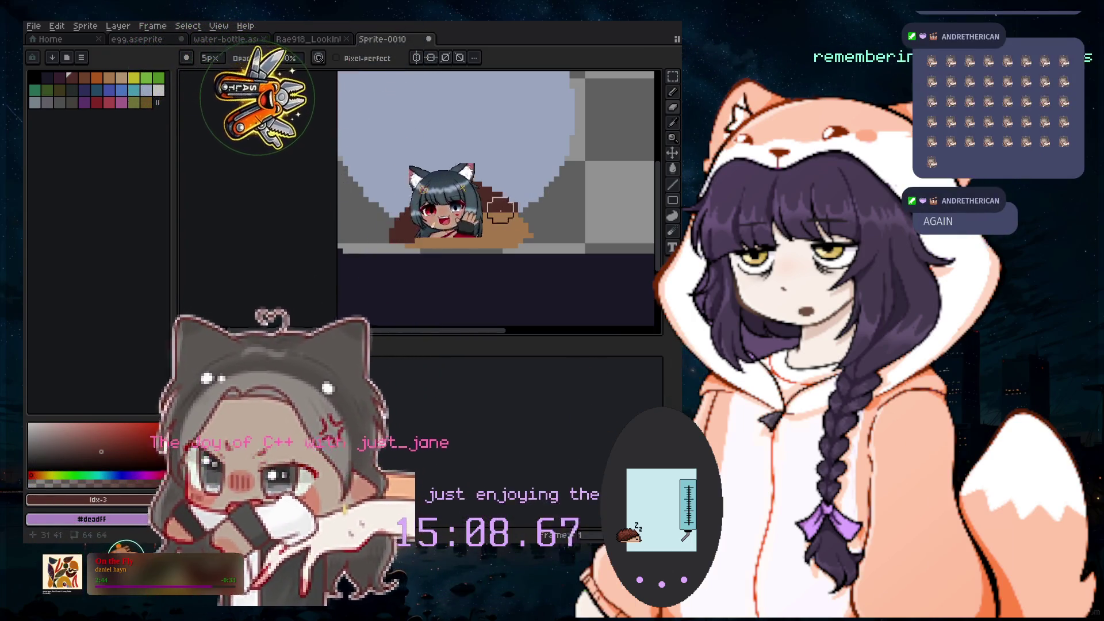
click(680, 120)
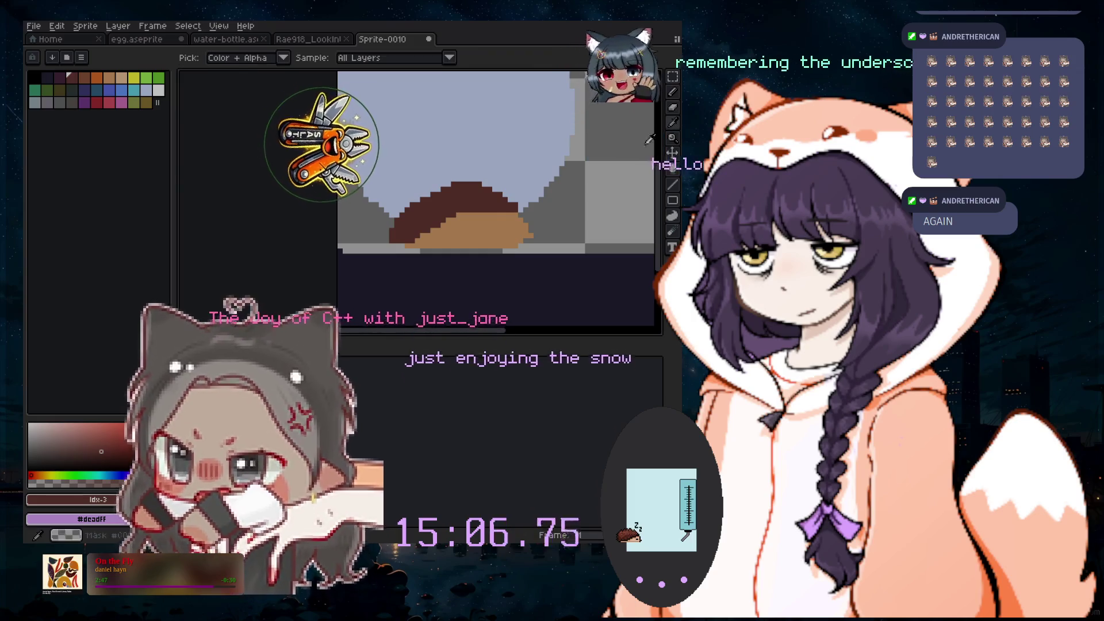
Zoom in and darken pixels along the stepped spine edge with the 1px pencil
click(677, 92)
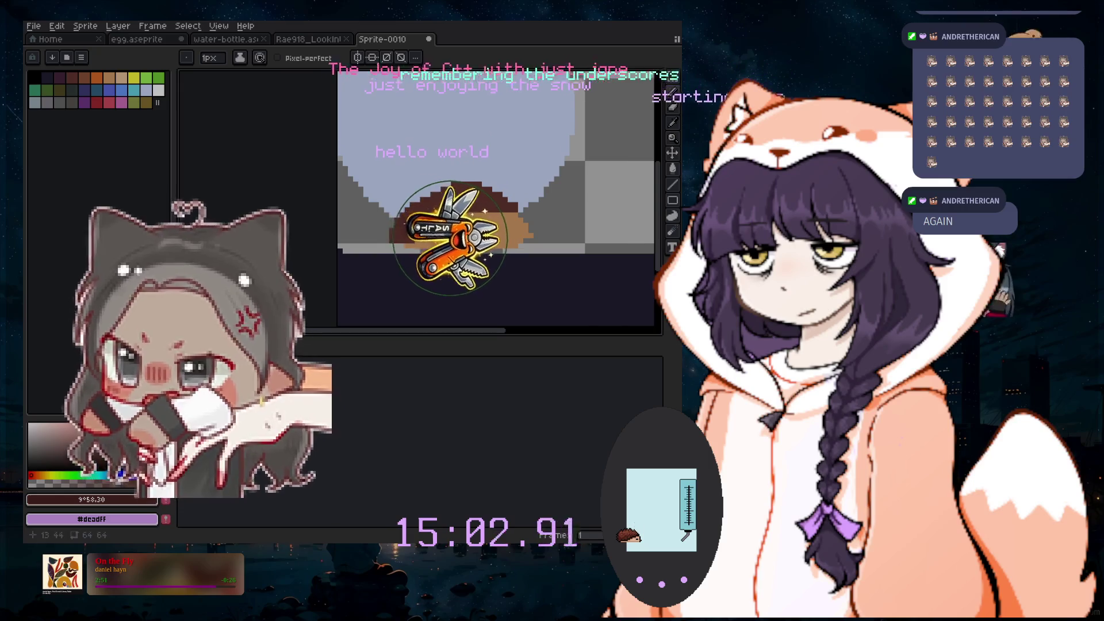
key(plus)
key(plus)
scroll(419, 243, up, 2)
key(minus)
key(minus)
scroll(367, 265, up, 2)
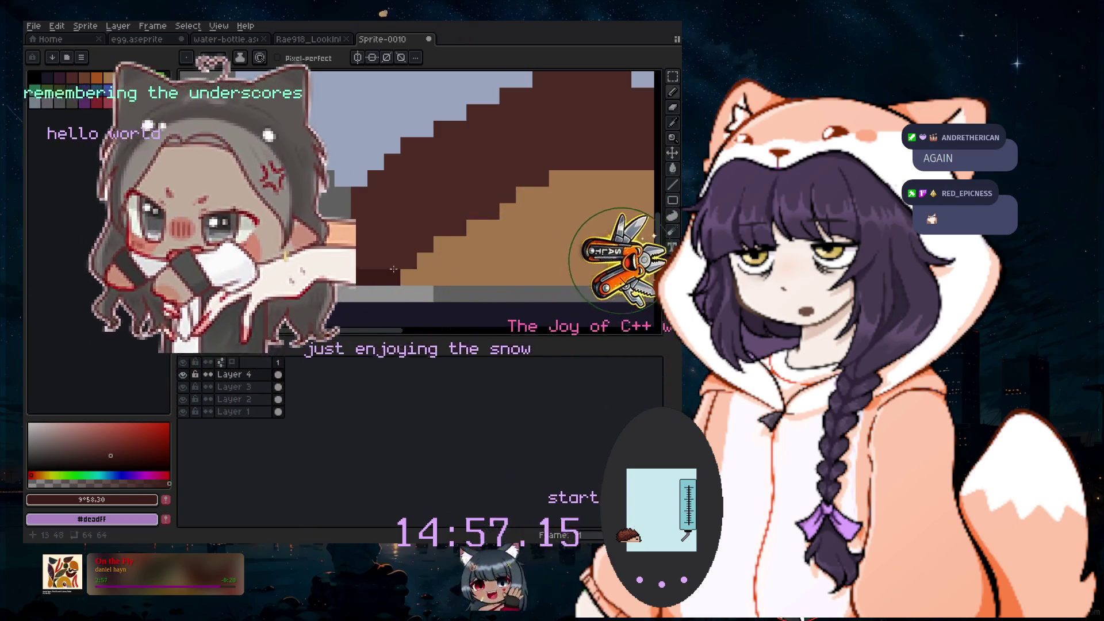
drag(351, 278, 557, 162)
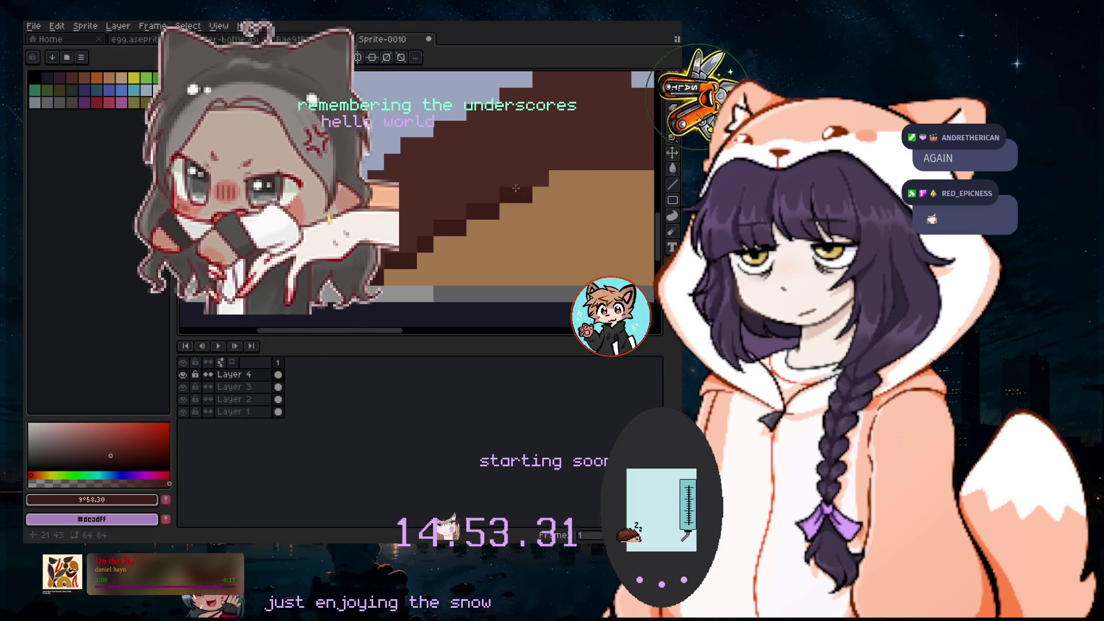
scroll(398, 311, right, 5)
click(433, 161)
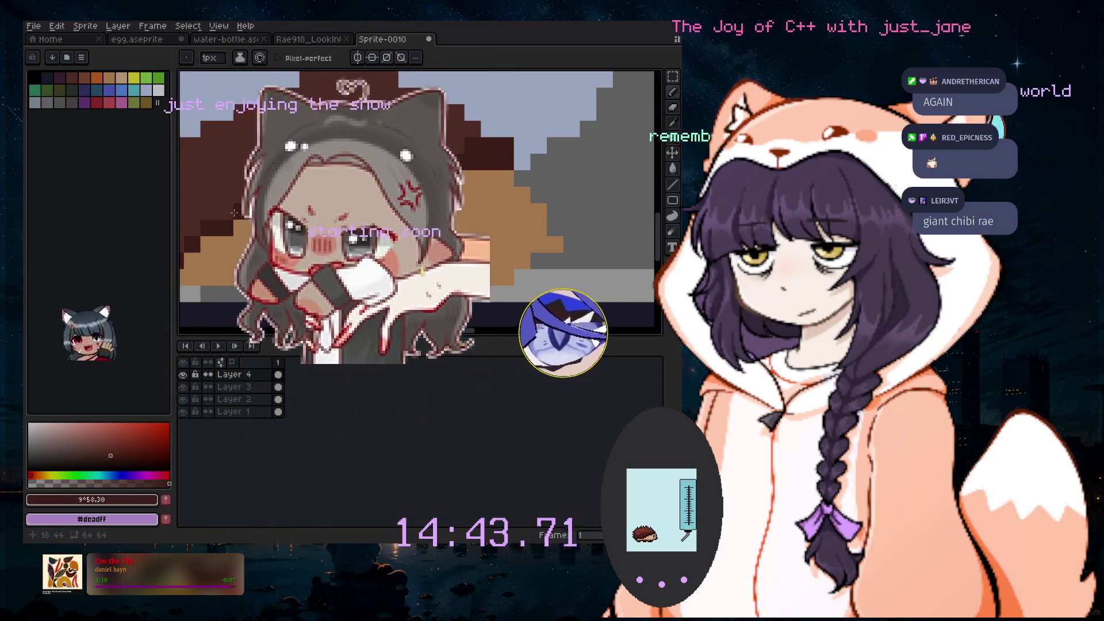
Undo the last pencil stroke on the spines
scroll(417, 201, left, 3)
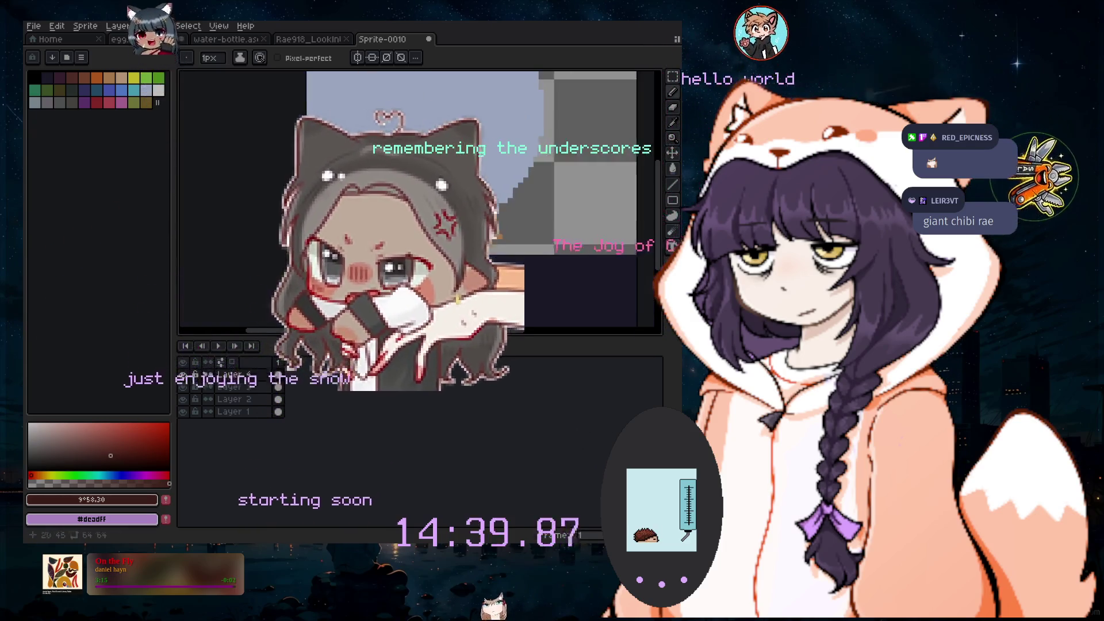
key(ctrl+z)
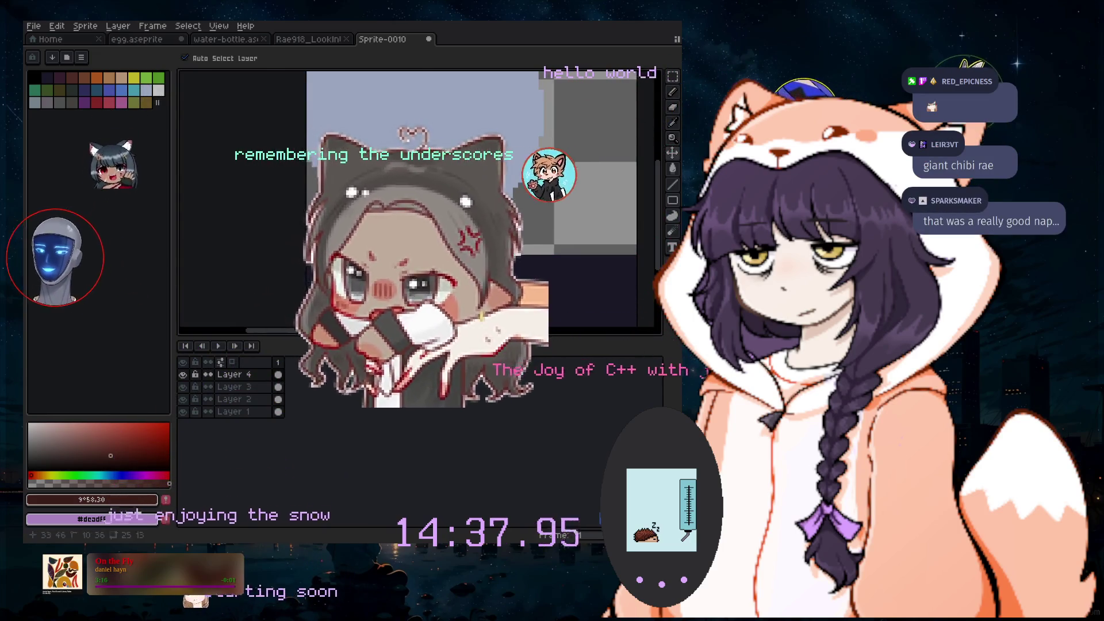
scroll(437, 230, up, 1)
scroll(437, 230, up, 1)
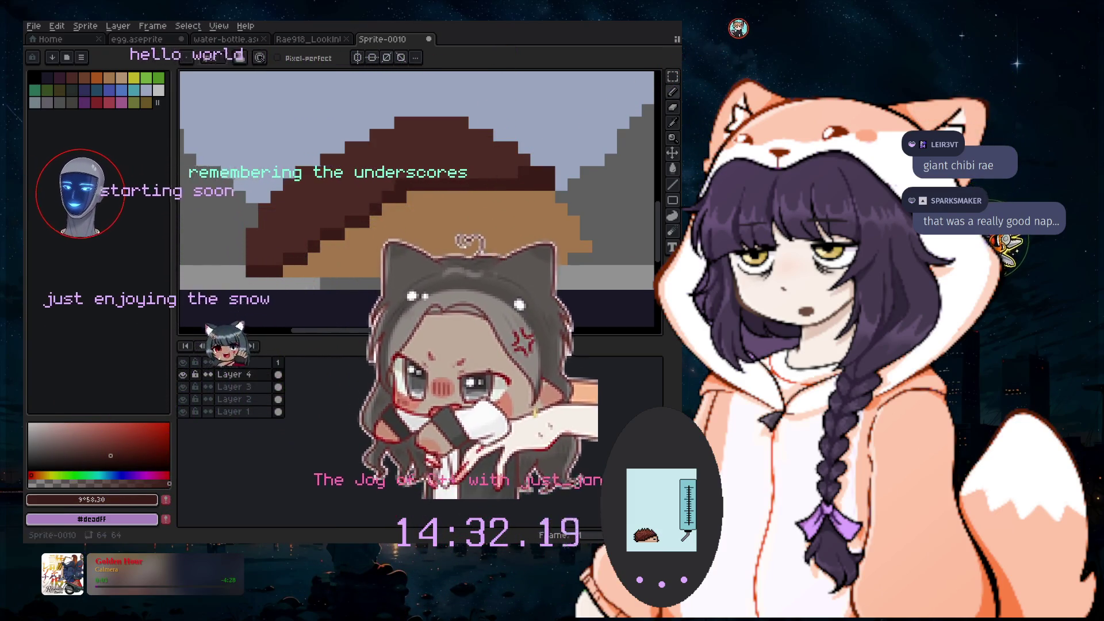
click(673, 92)
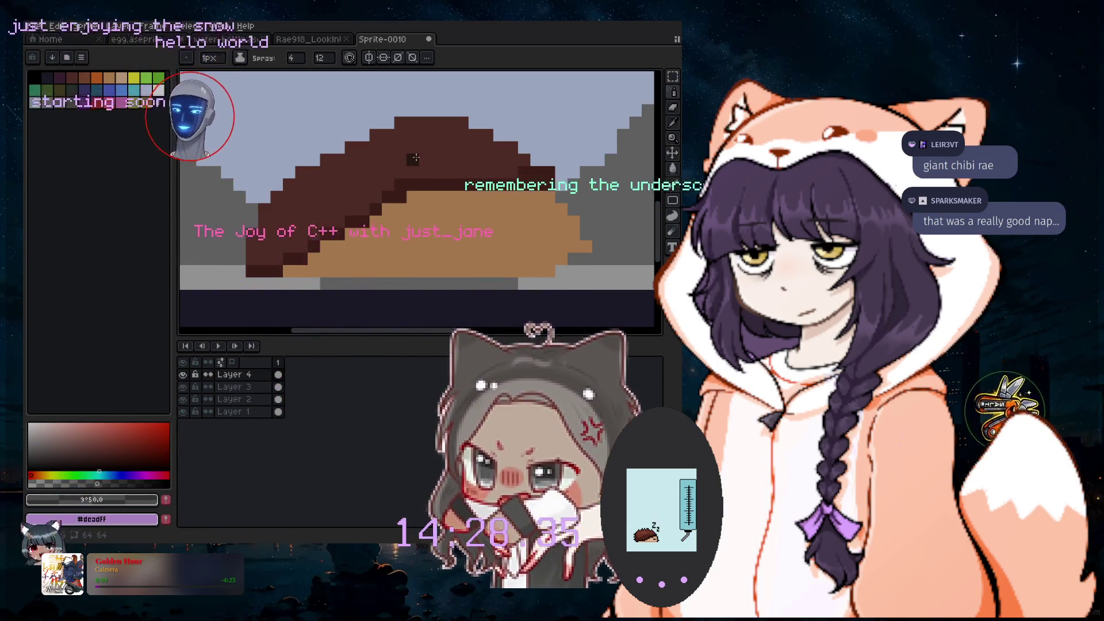
Select the dark-brown spine region and sample its colour #4c2720 for spraying
key(i)
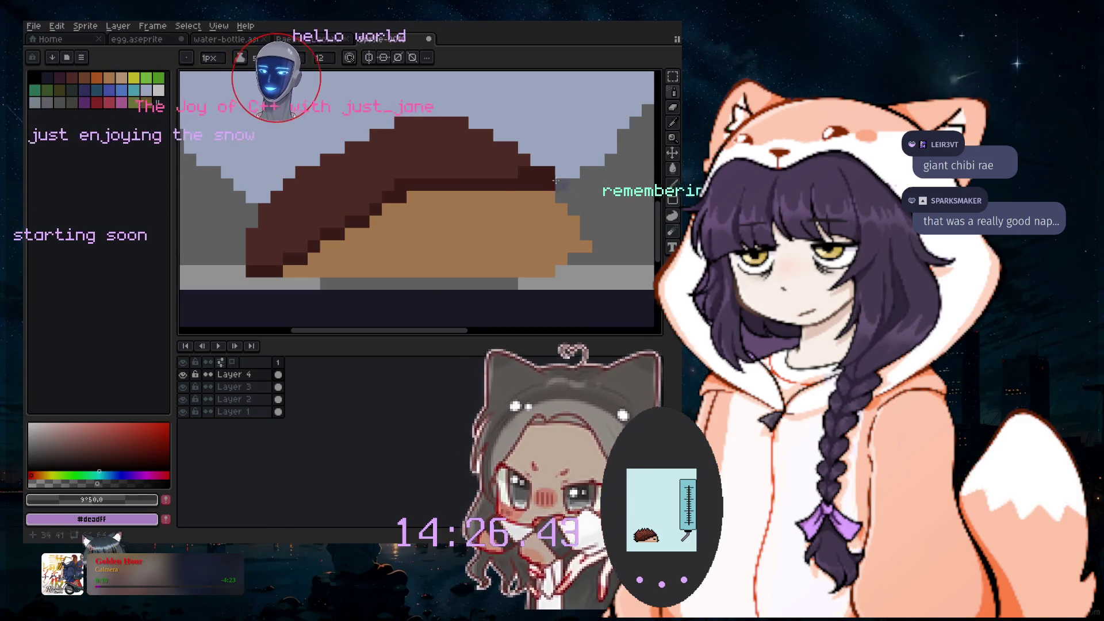
click(437, 132)
click(673, 92)
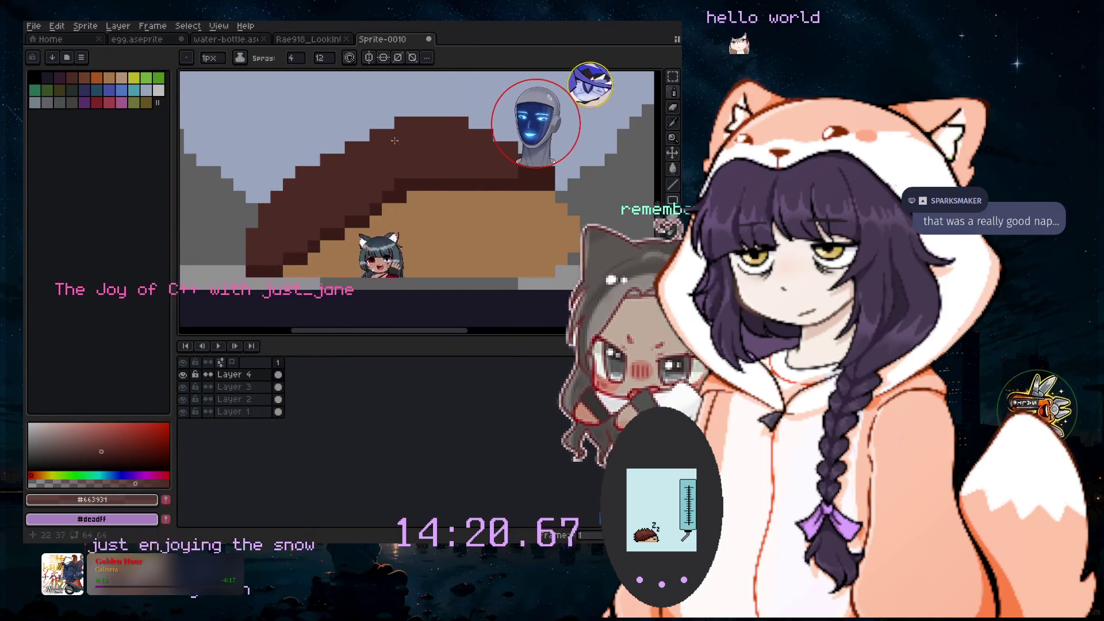
click(372, 212)
key(i)
click(541, 172)
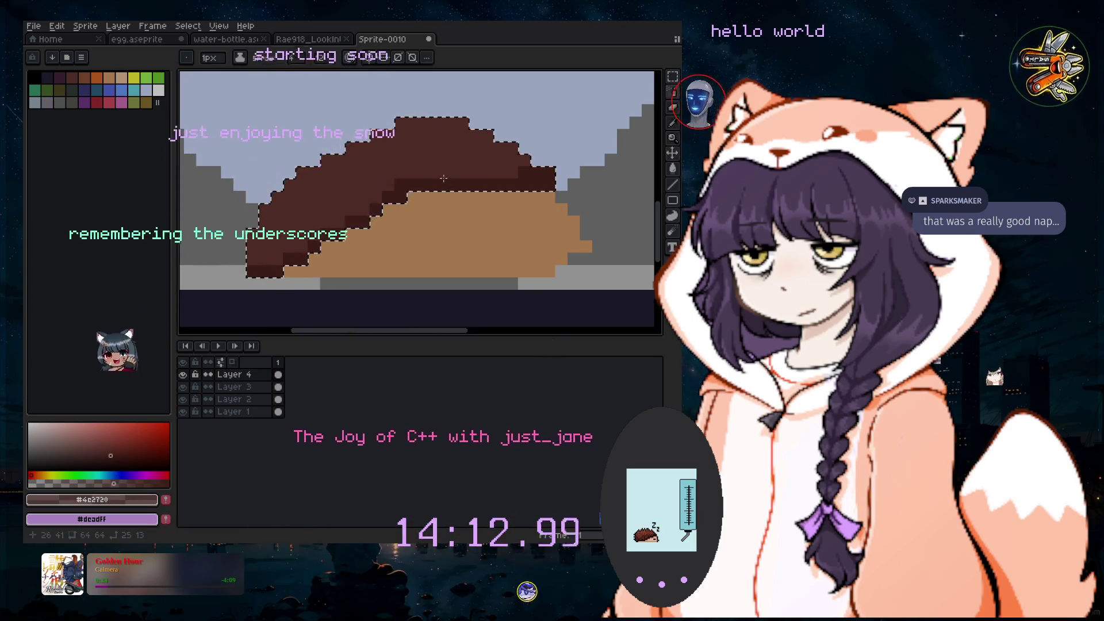
scroll(439, 163, up, 4)
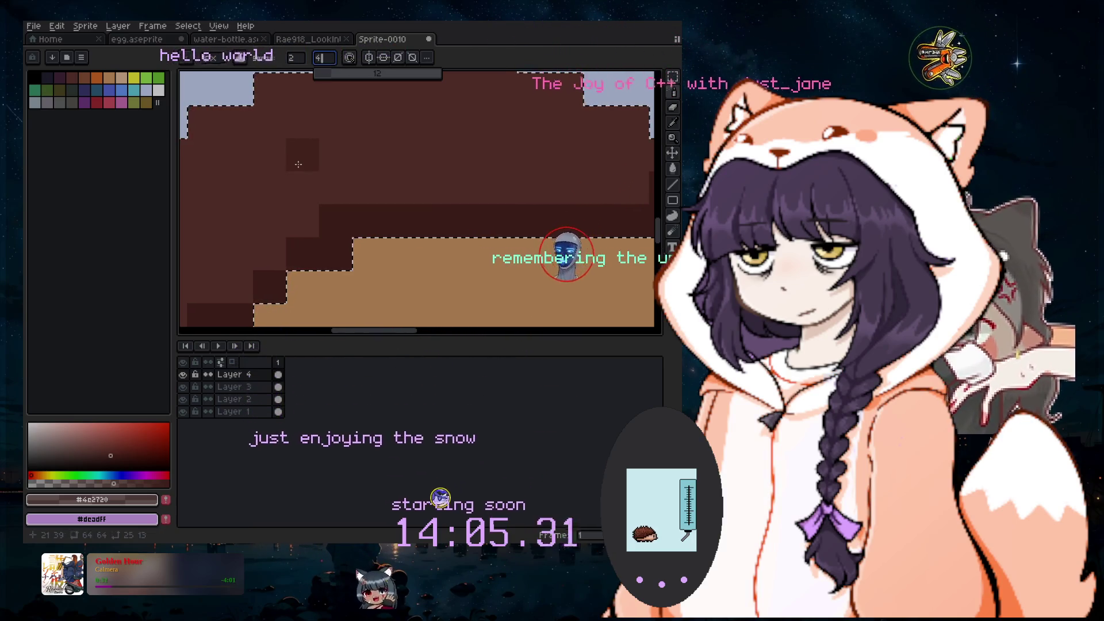
scroll(422, 147, down, 1)
scroll(430, 190, down, 1)
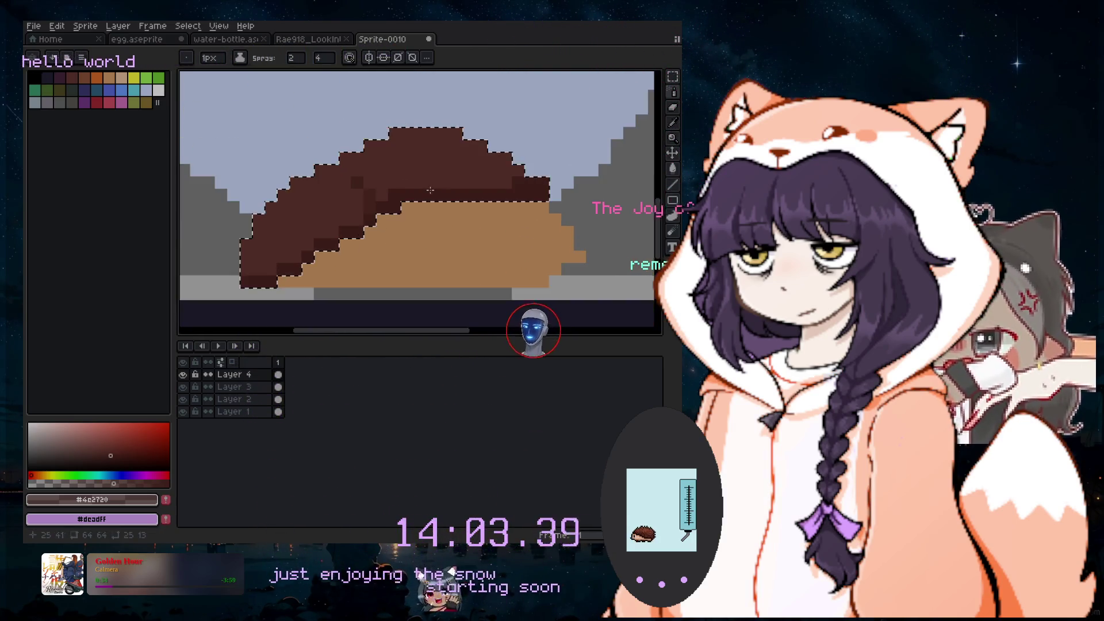
key(ctrl)
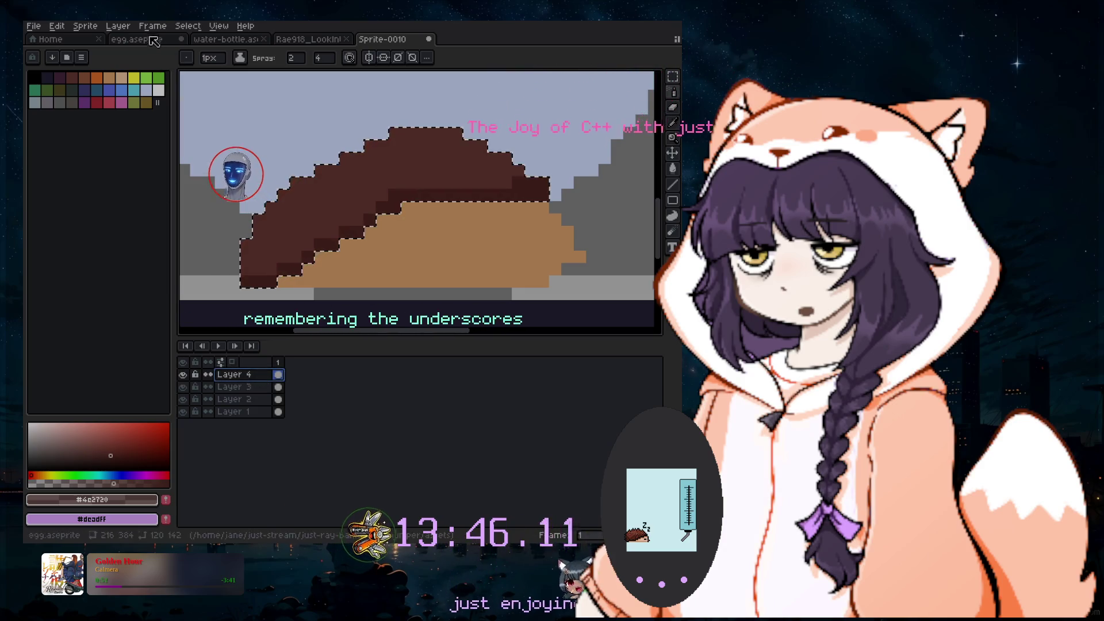
Add two new empty layers on top for speckles and set the brush to 4 pixels
click(128, 28)
mouse_move(142, 92)
click(247, 90)
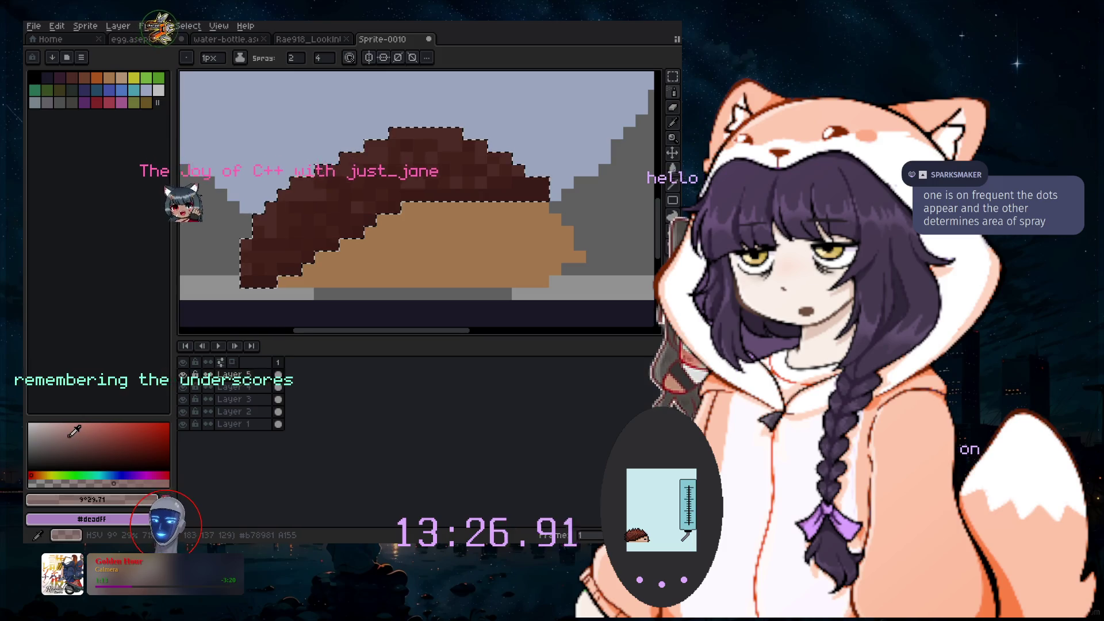
click(131, 30)
mouse_move(149, 89)
click(271, 108)
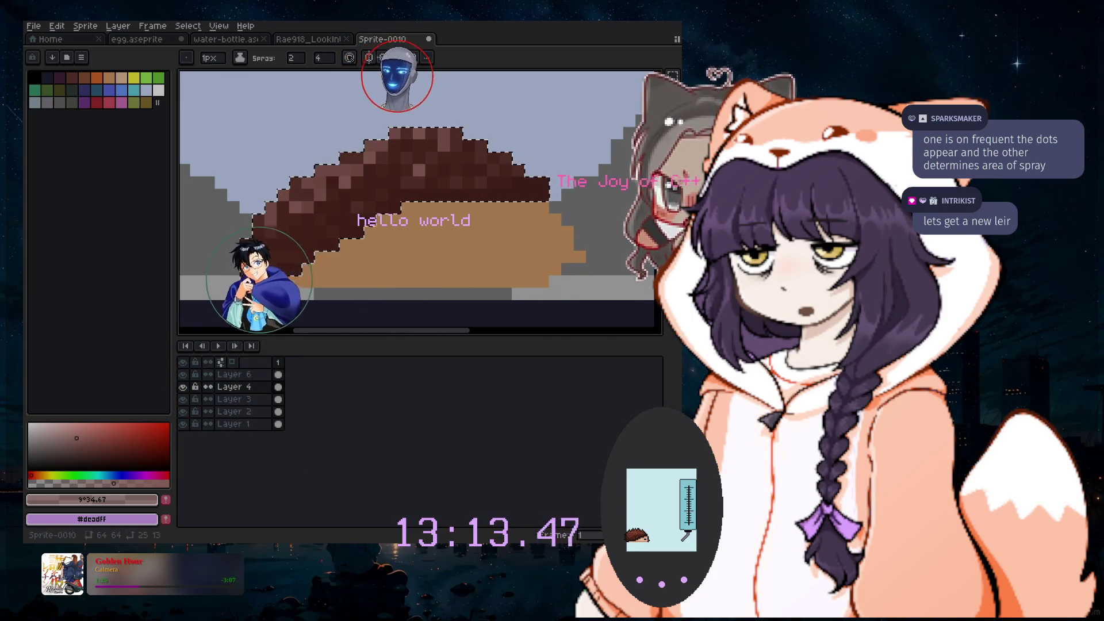
key(plus)
key(plus)
key(plus)
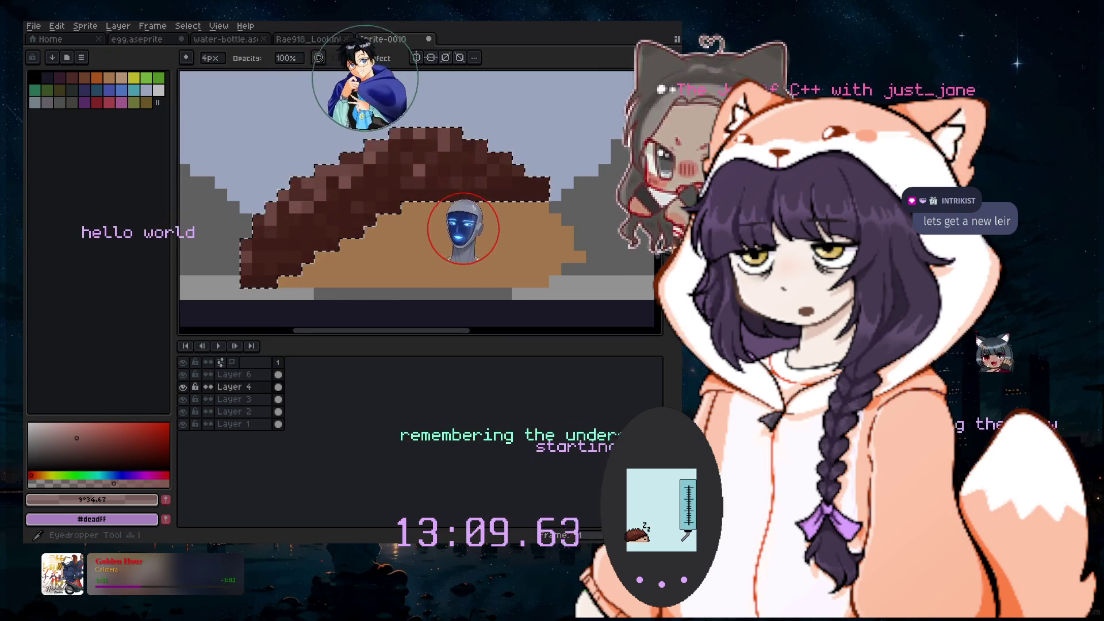
key(b)
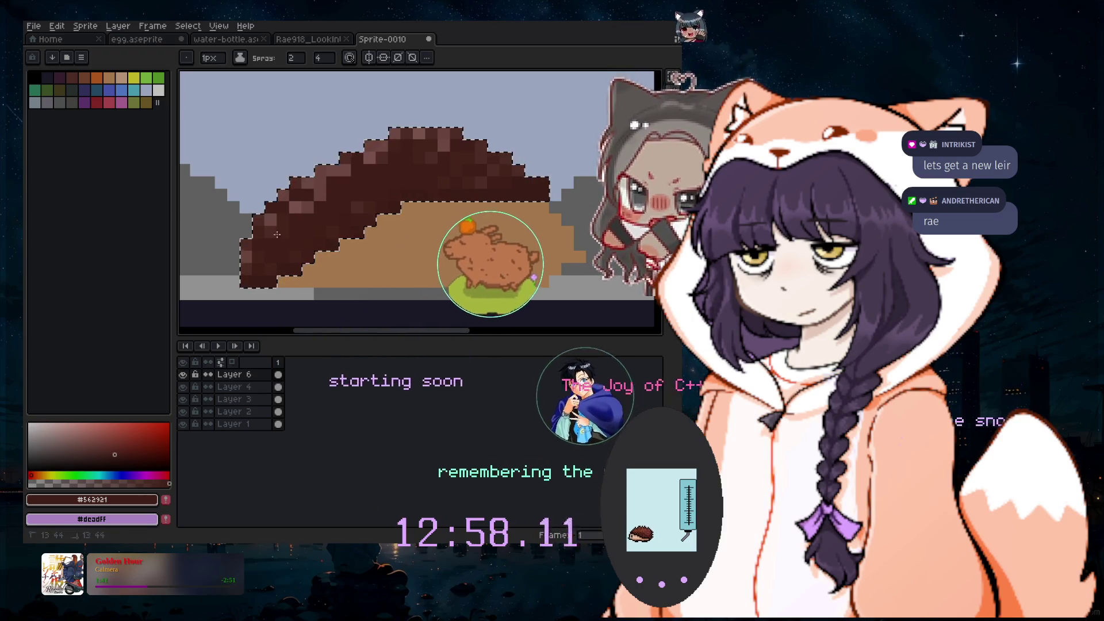
Dot lighter brown speckles across the spines, then zoom out to view the whole sprite
scroll(313, 240, down, 2)
scroll(357, 232, up, 2)
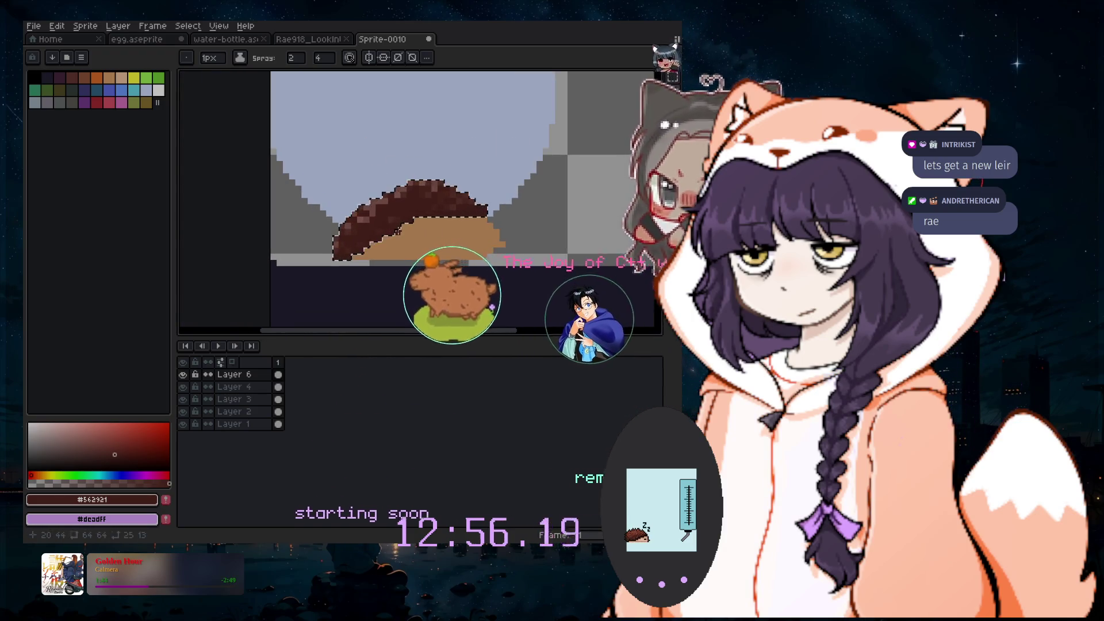
scroll(405, 229, up, 1)
scroll(397, 219, up, 1)
scroll(332, 159, down, 2)
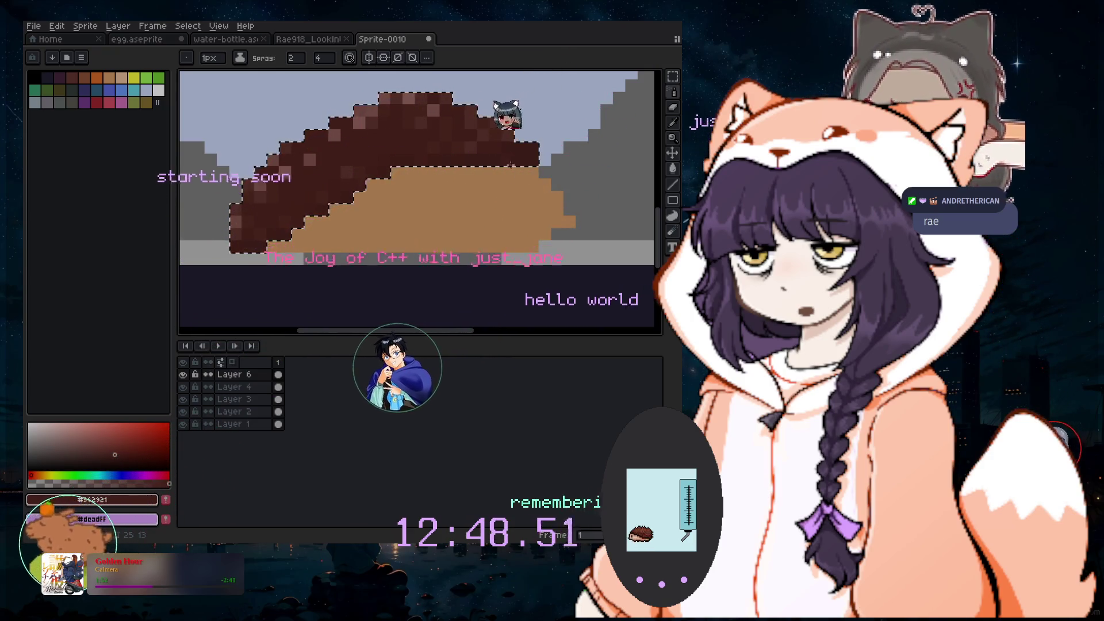
scroll(460, 230, up, 2)
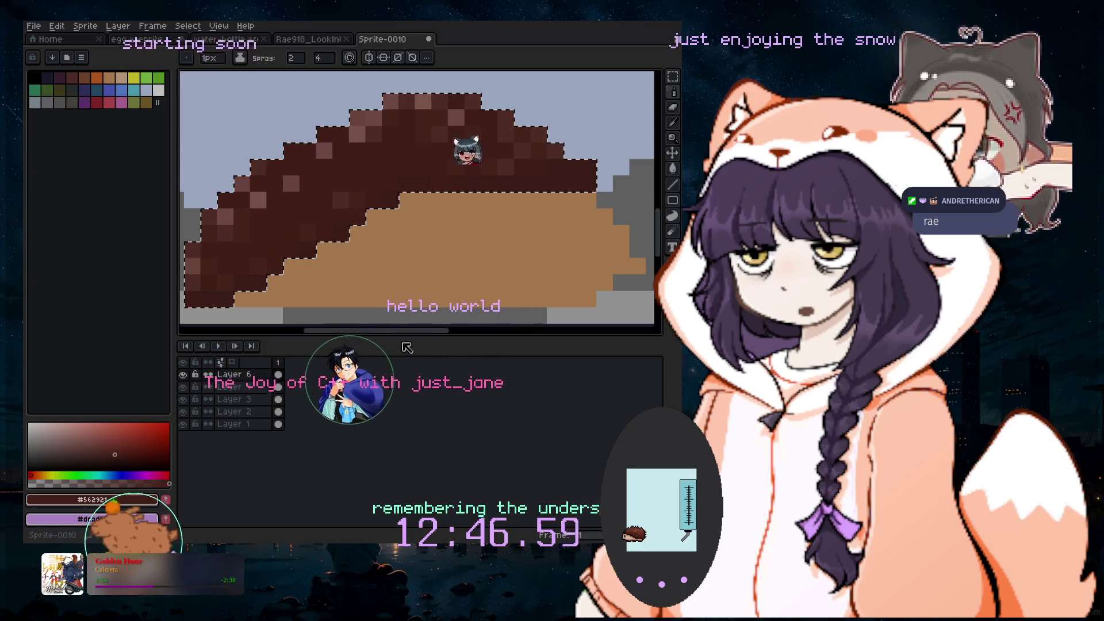
scroll(518, 230, left, 3)
key(i)
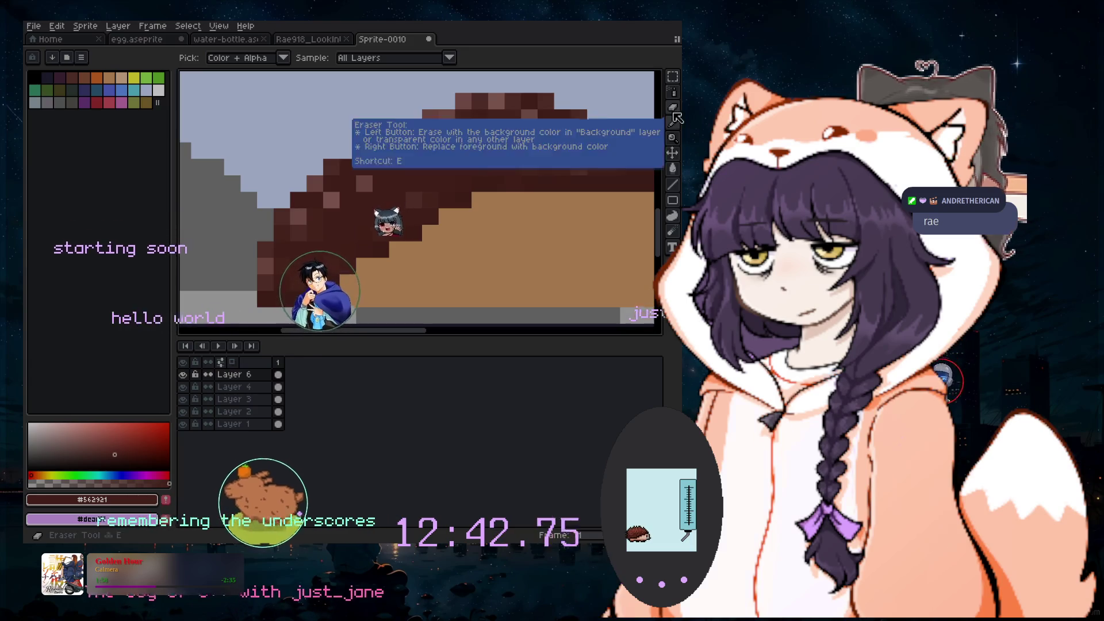
click(657, 94)
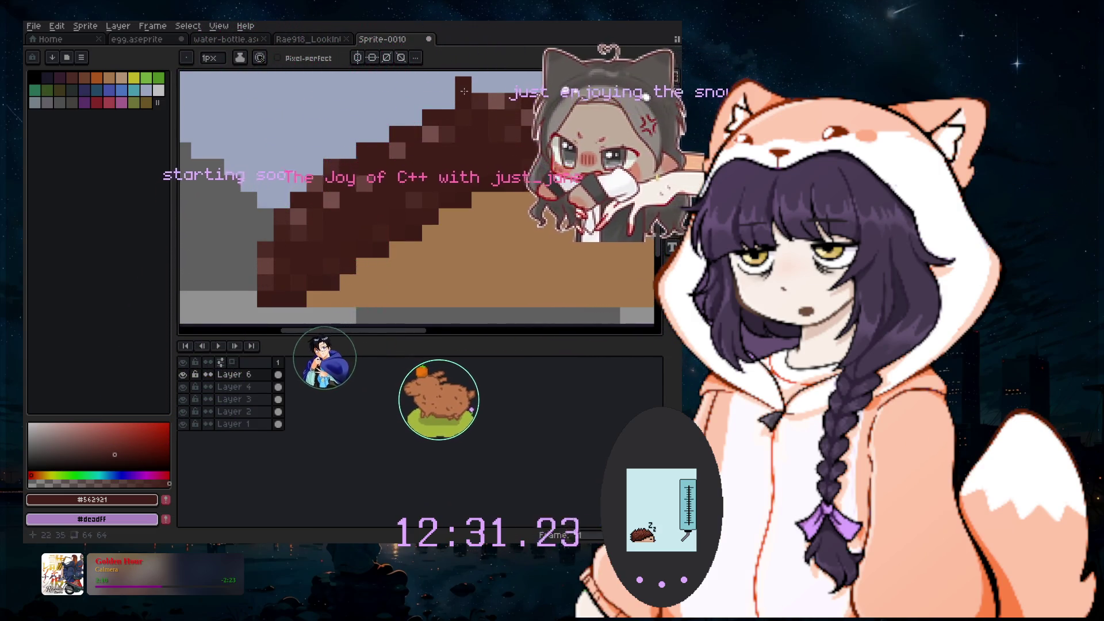
scroll(509, 311, right, 5)
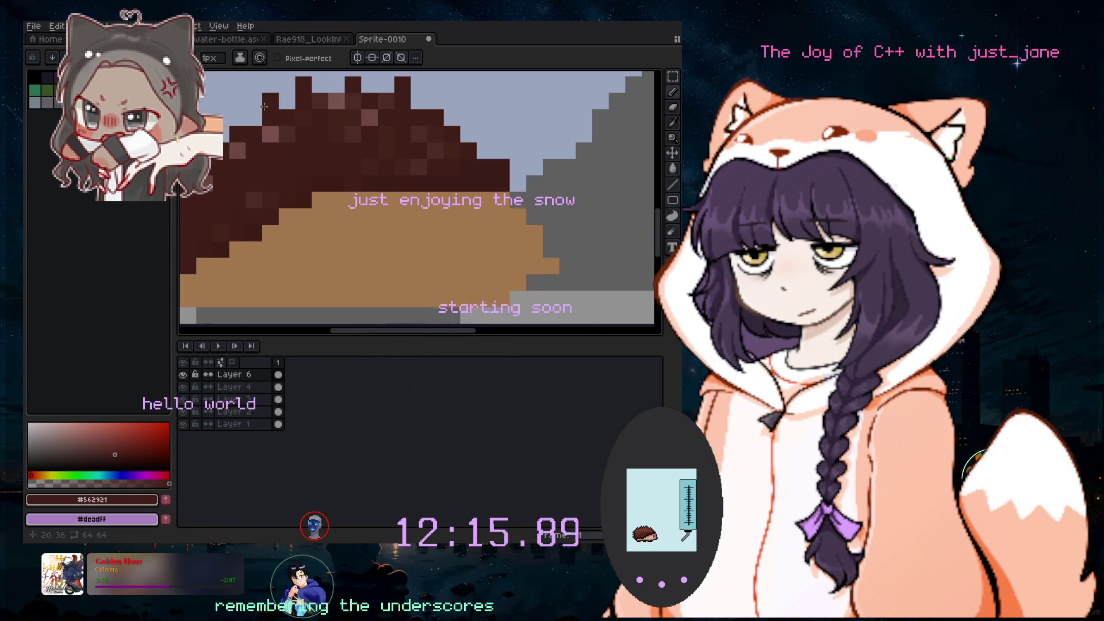
scroll(294, 112, down, 3)
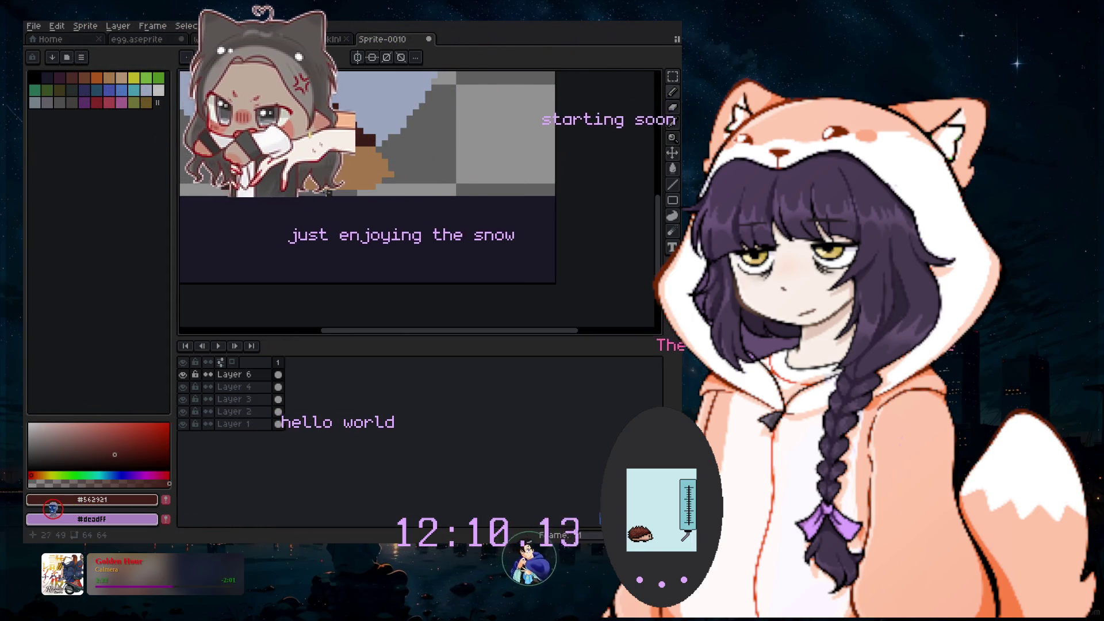
scroll(341, 194, left, 3)
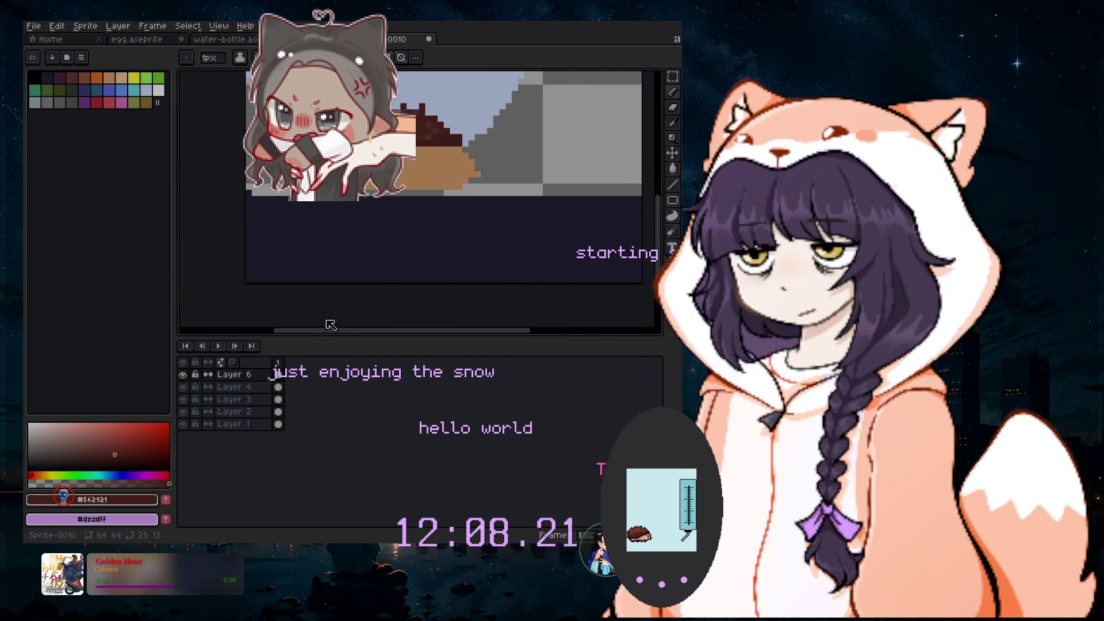
scroll(345, 190, up, 3)
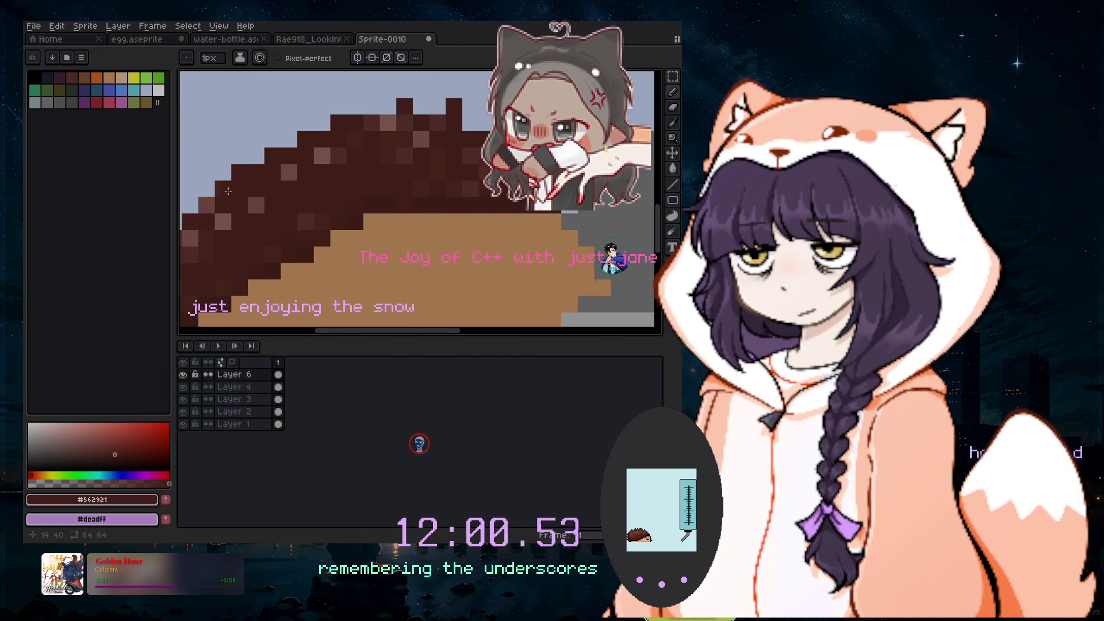
drag(209, 189, 286, 226)
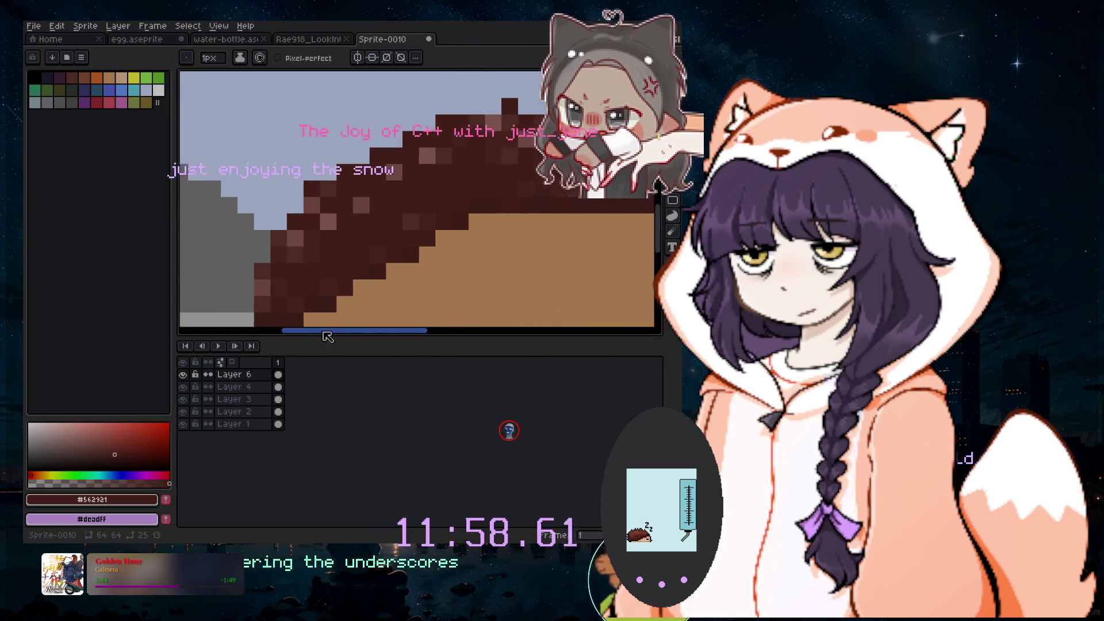
scroll(368, 207, down, 3)
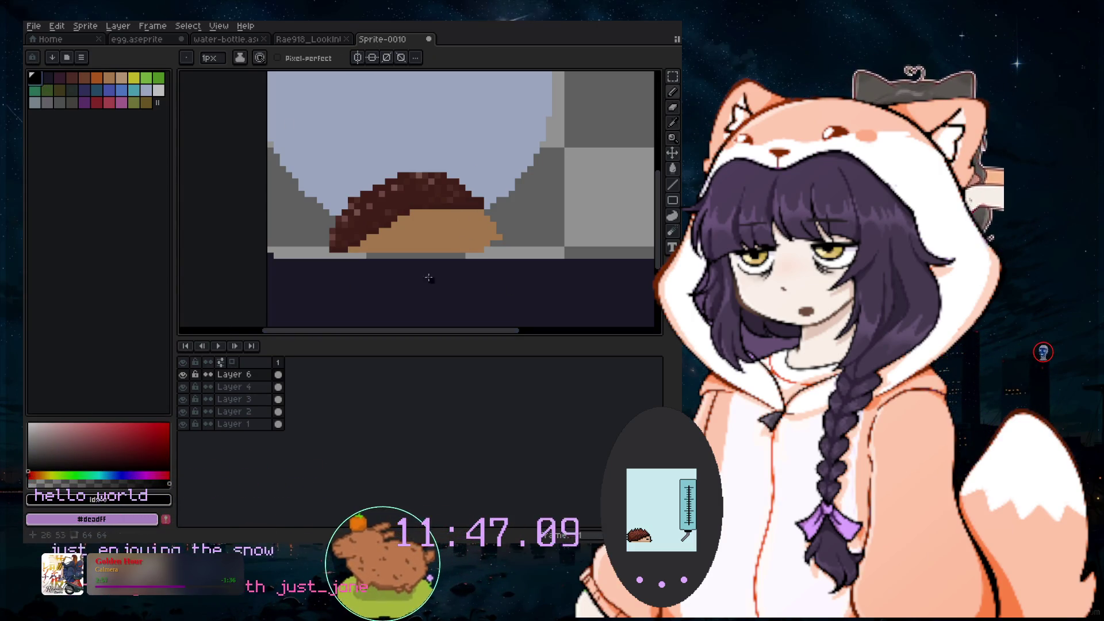
Paint a black eye pixel and a 2px pale purple (#dcadff) square on the hedgehog's face
scroll(463, 230, up, 2)
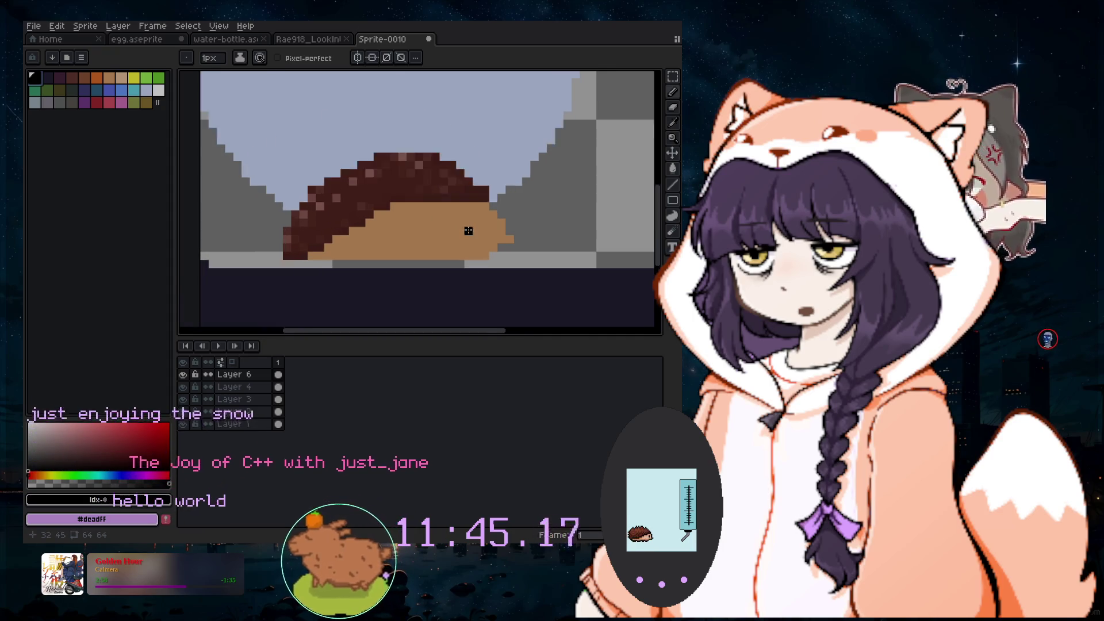
scroll(476, 268, up, 2)
click(451, 213)
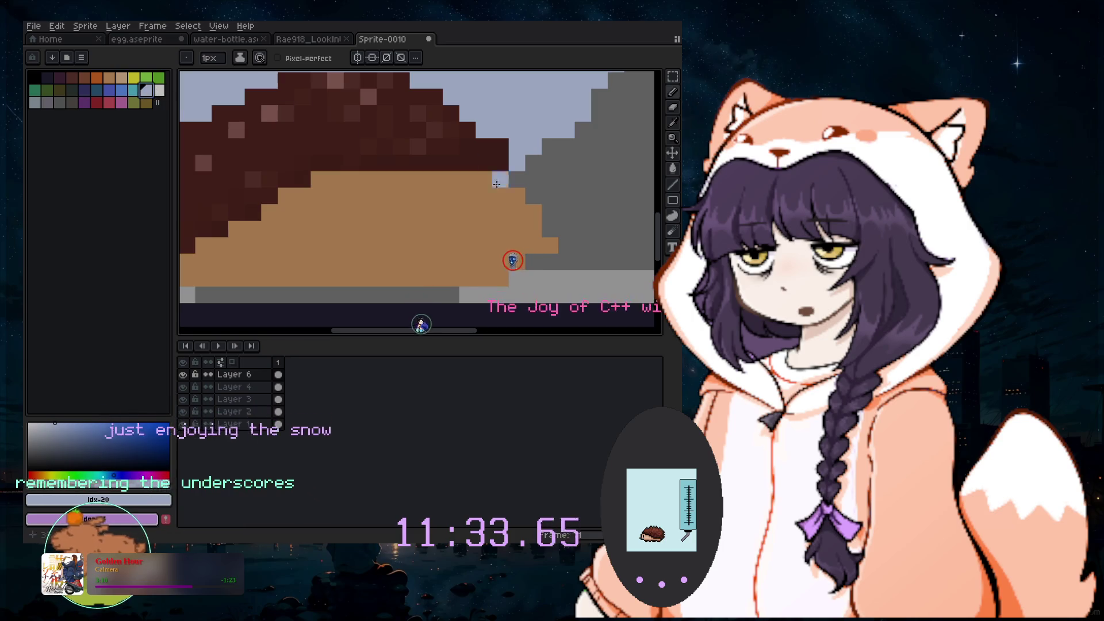
key(Return)
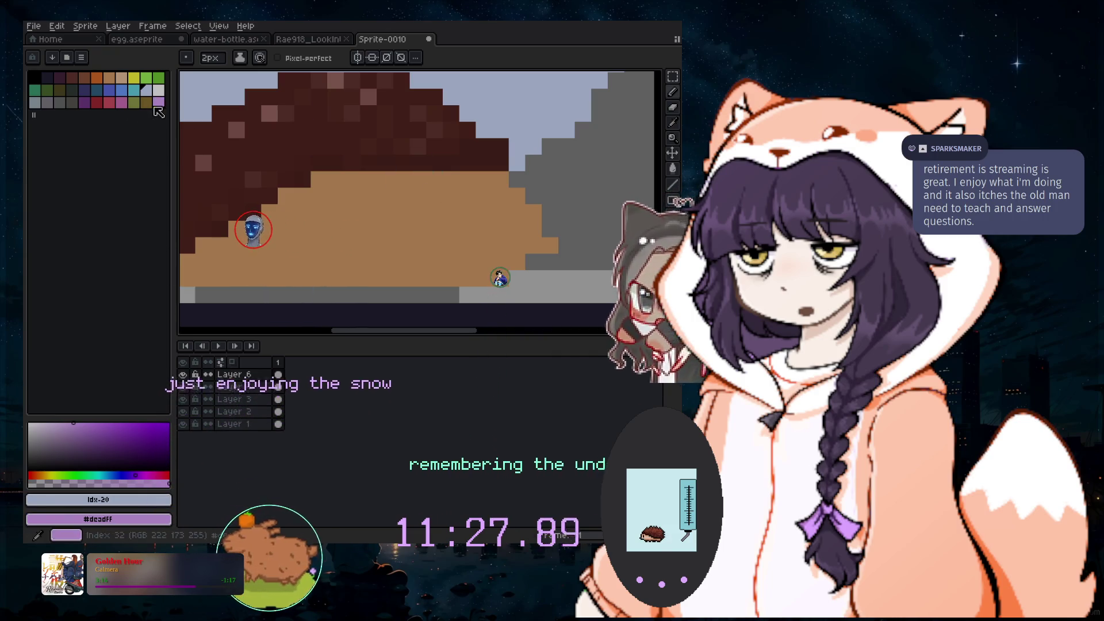
click(485, 224)
With a 1px black brush, paint black pupil pixels into the purple patch, restoring one purple pixel
click(33, 464)
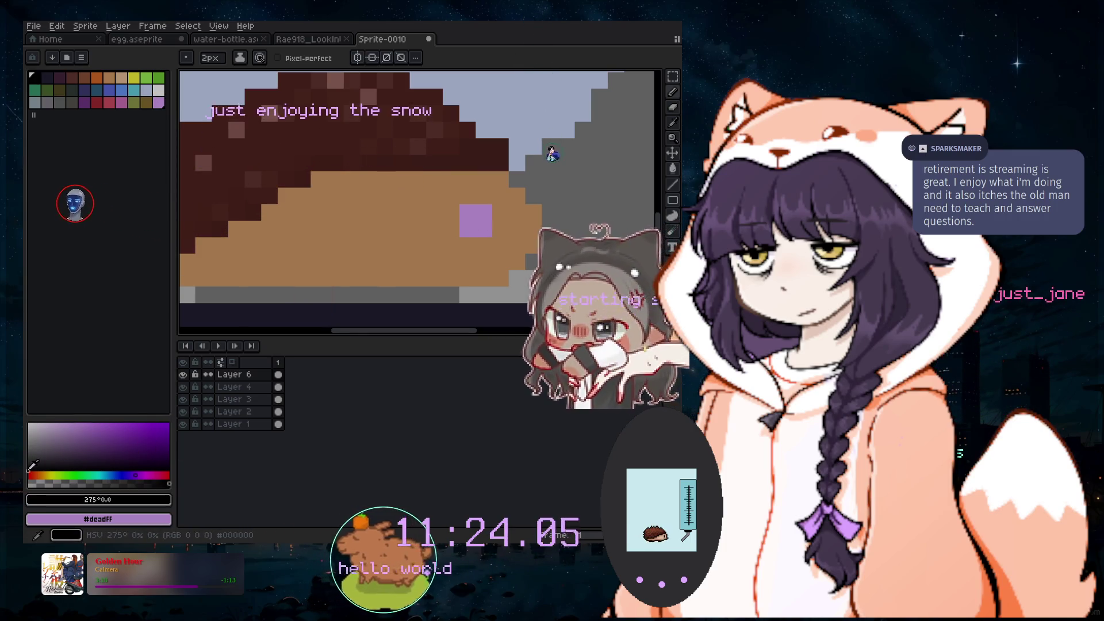
key(minus)
drag(482, 228, 465, 233)
right_click(465, 233)
click(486, 198)
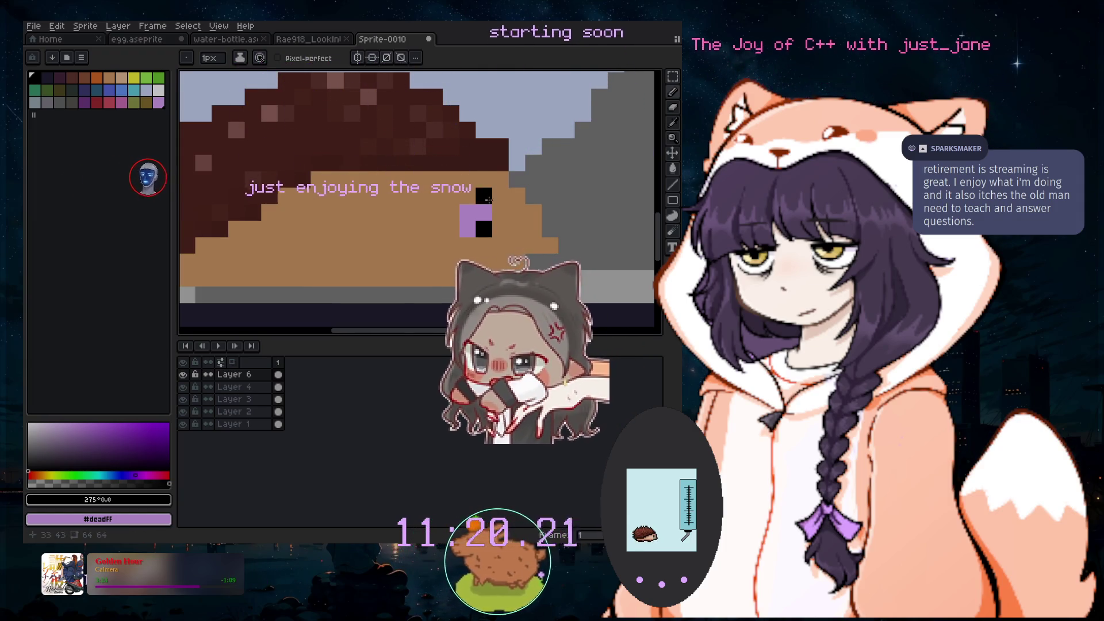
scroll(457, 180, down, 3)
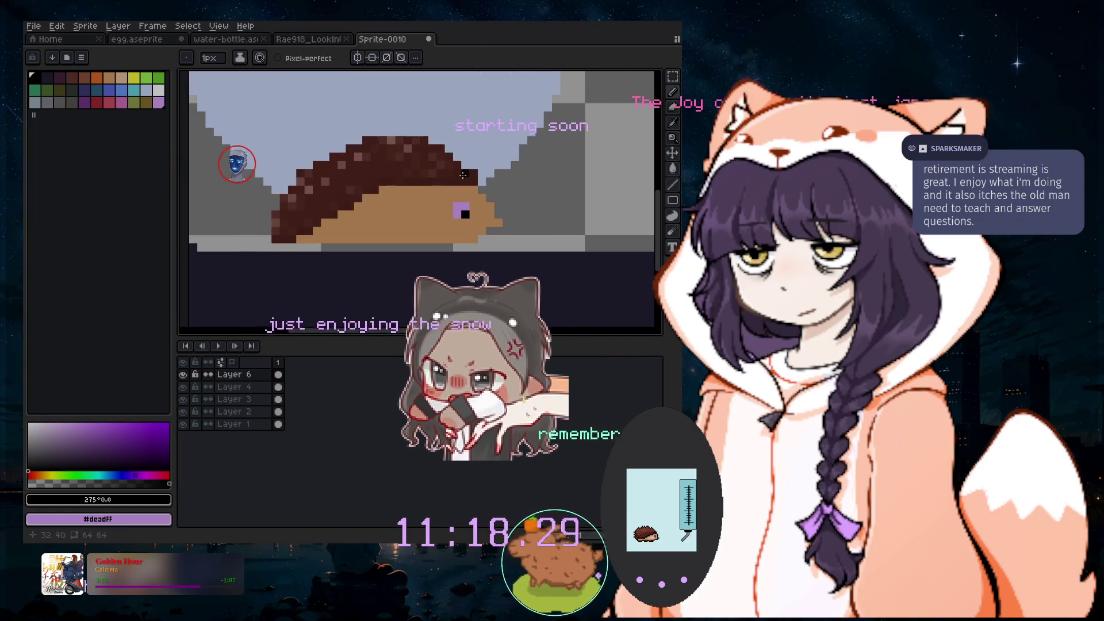
scroll(474, 166, down, 1)
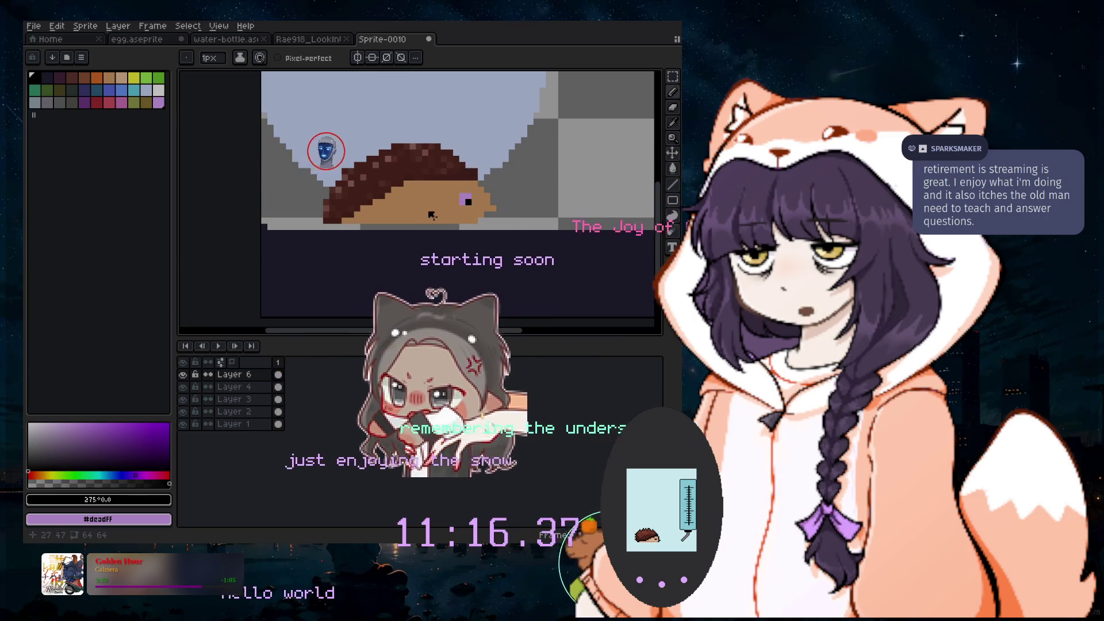
Paint over the purple eye pixel with black so the eye is solid black
scroll(433, 215, up, 1)
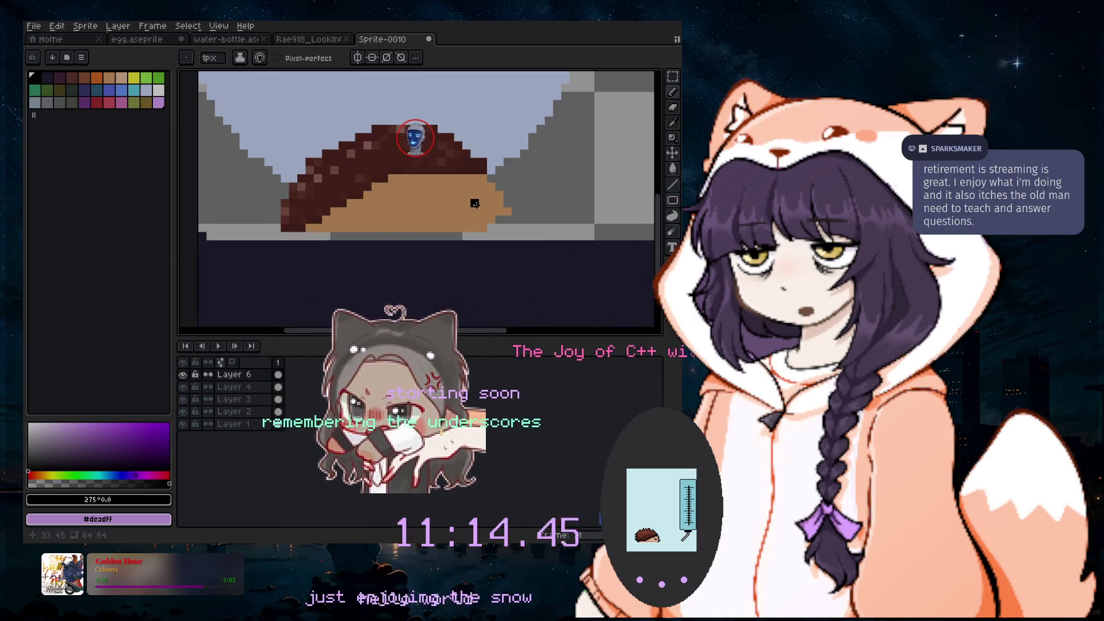
click(474, 203)
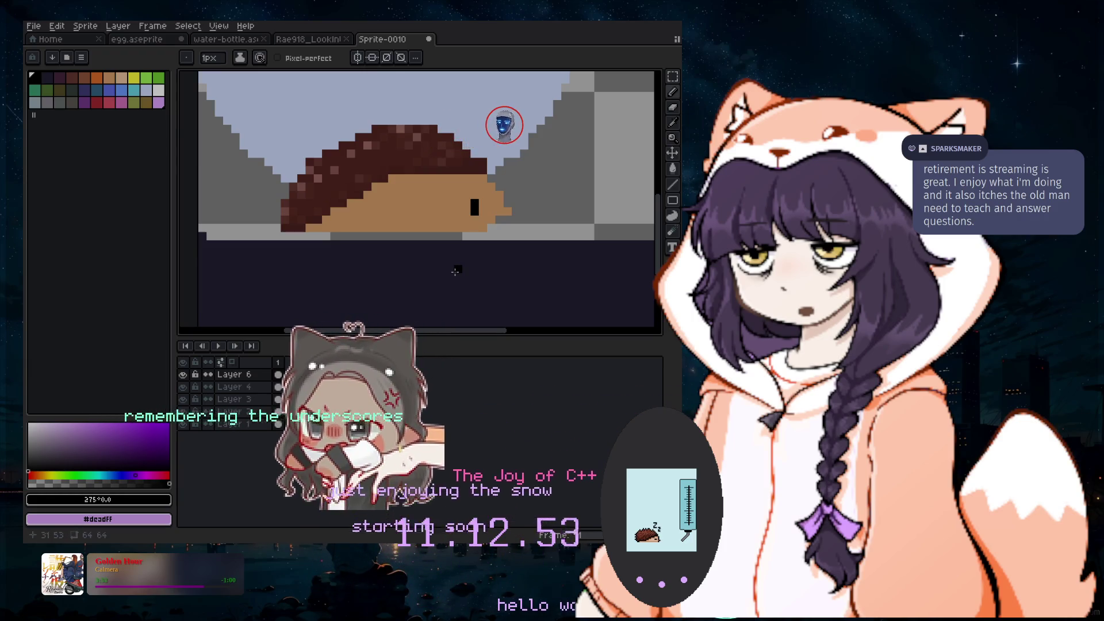
scroll(488, 236, up, 2)
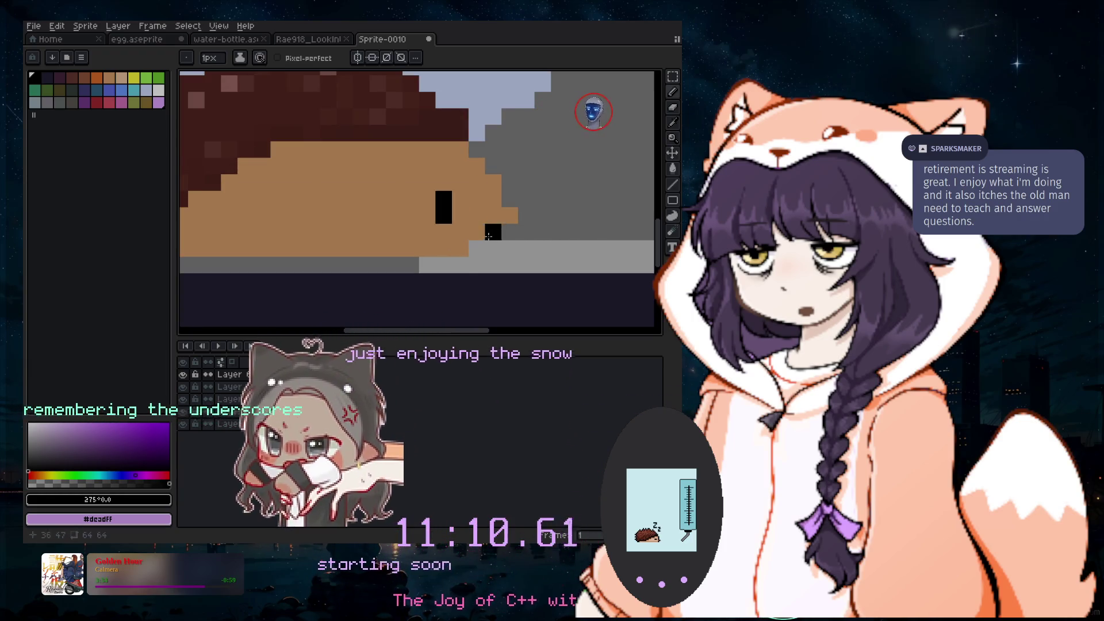
Select the Pencil tool, then the Line tool, from the toolbar
scroll(442, 187, down, 2)
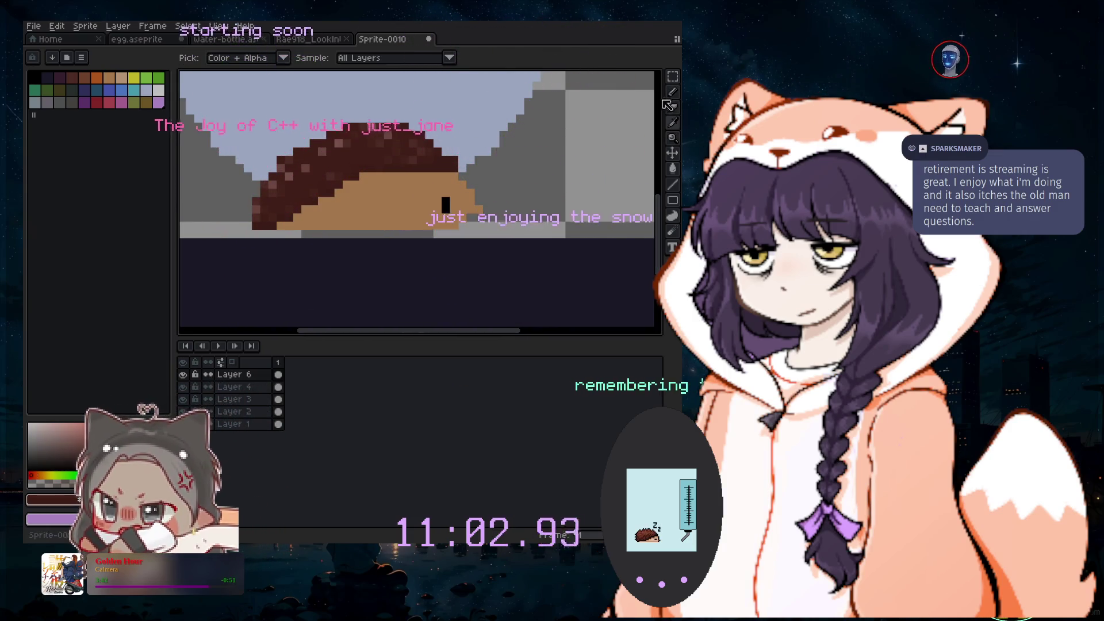
click(673, 91)
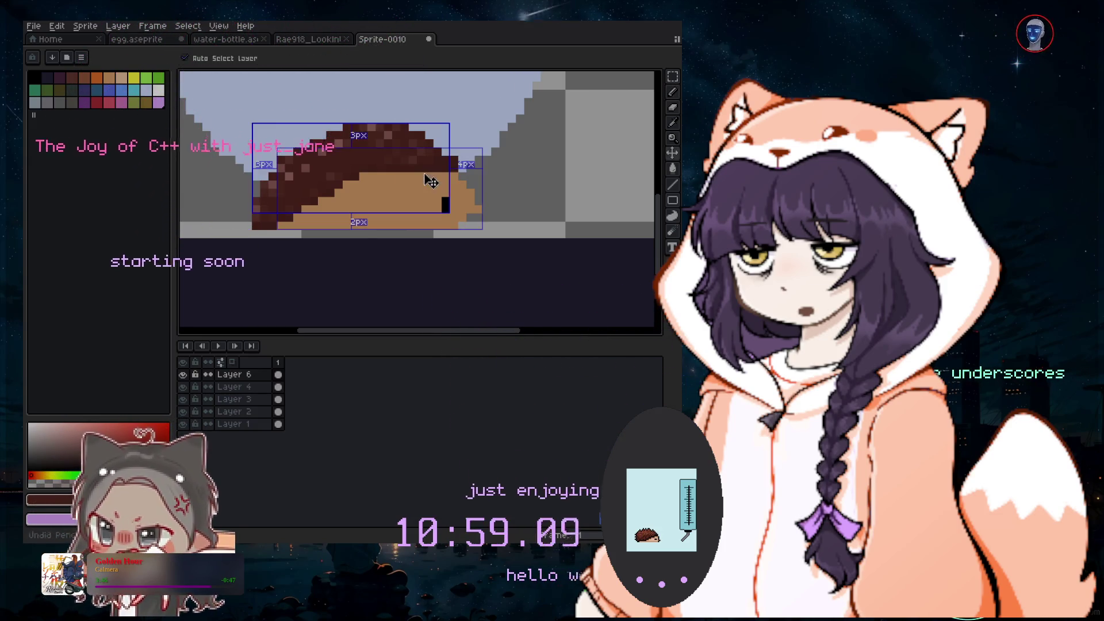
click(672, 186)
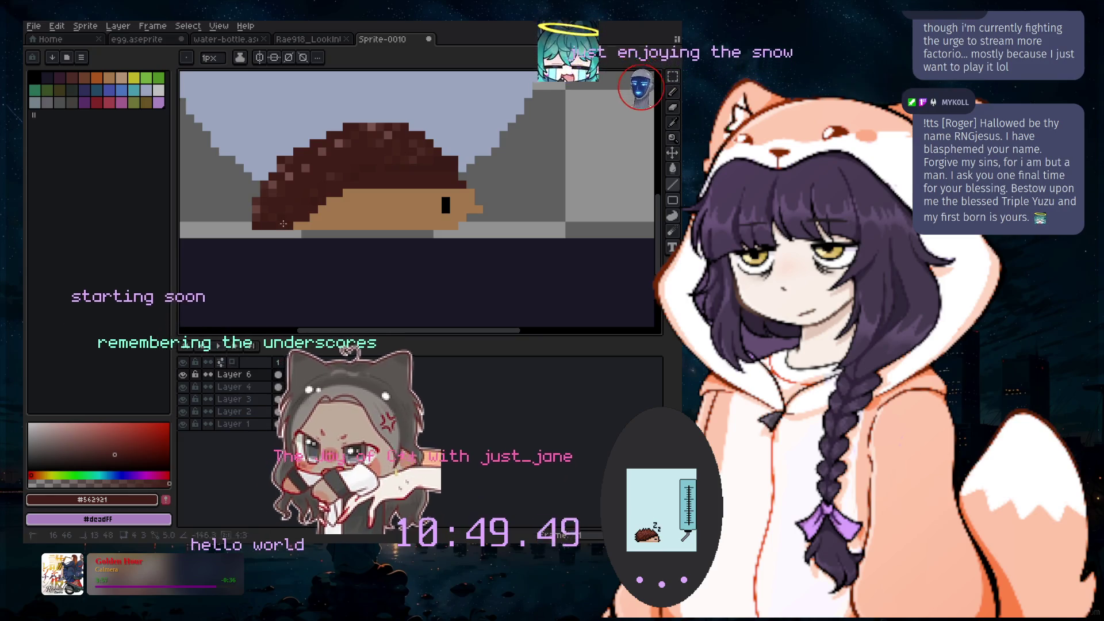
Sample the #663931 spine brown and switch to the Spray tool to speckle the spines
scroll(392, 180, down, 1)
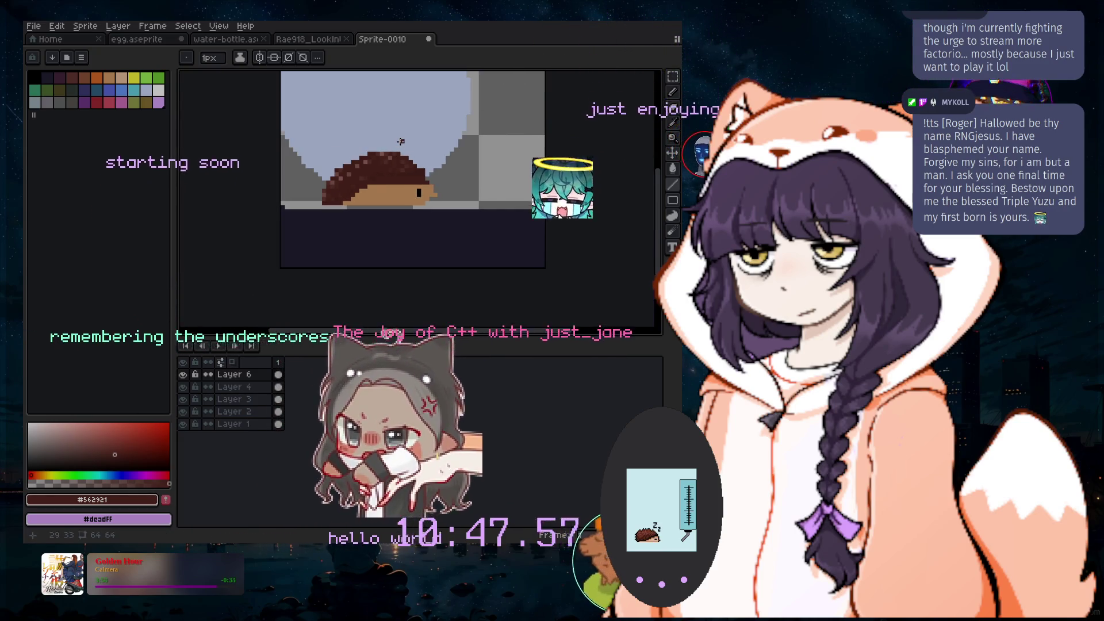
scroll(401, 141, up, 1)
scroll(403, 143, up, 1)
scroll(405, 144, up, 1)
scroll(437, 148, up, 1)
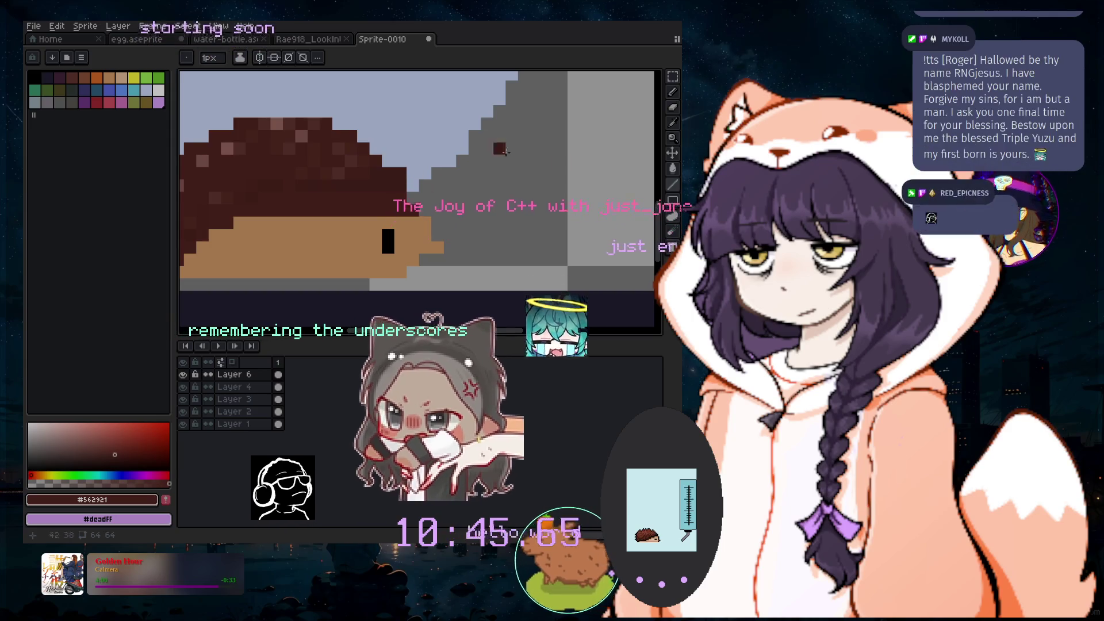
alt+click(340, 166)
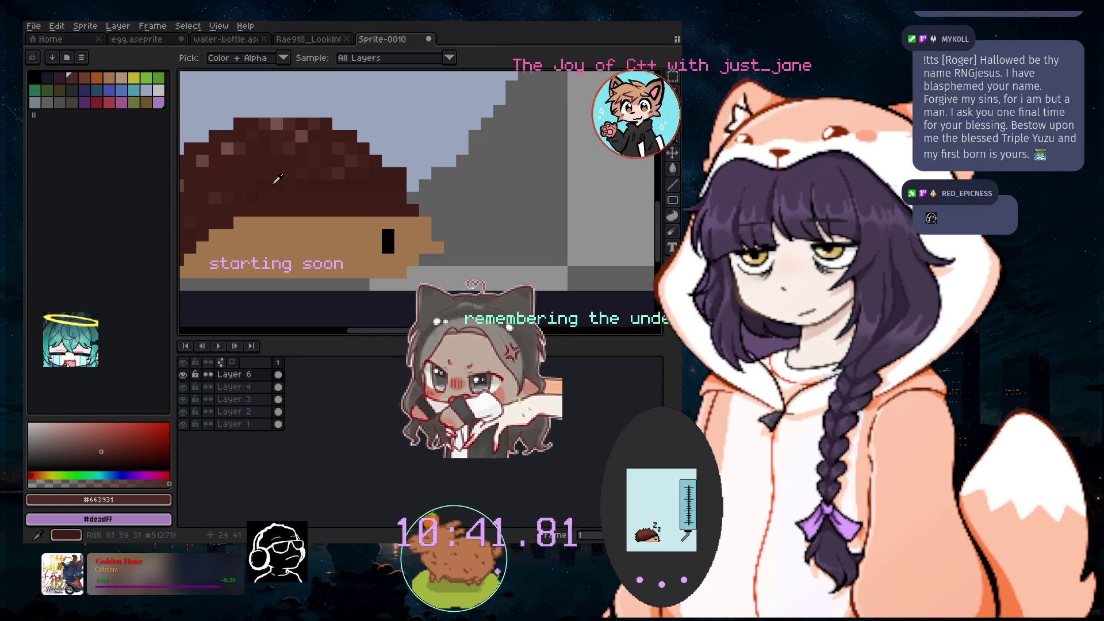
click(673, 93)
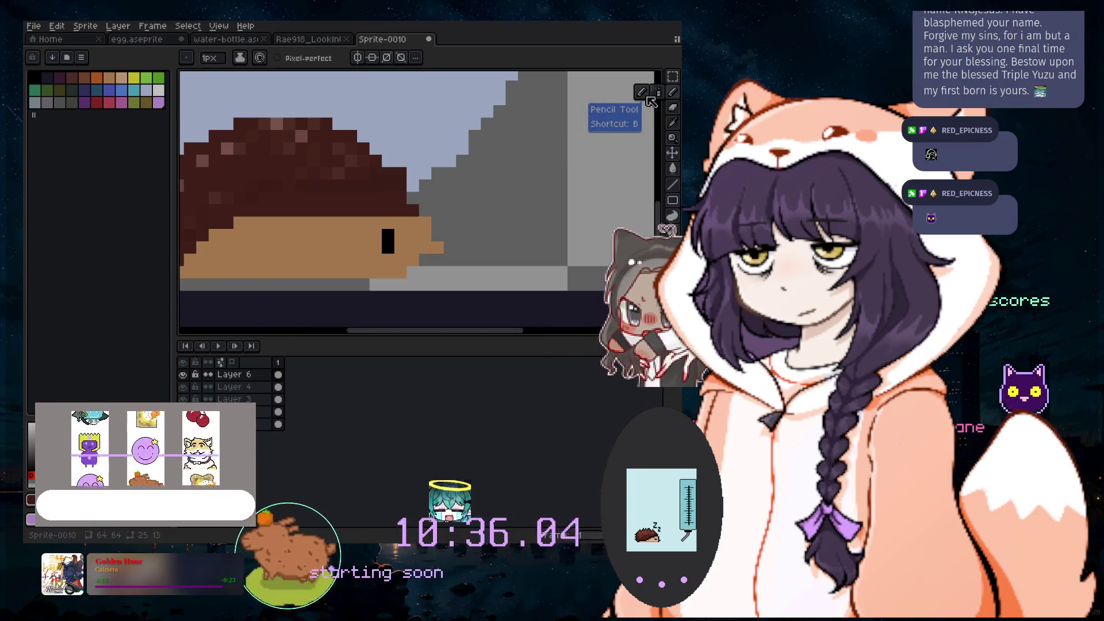
click(658, 92)
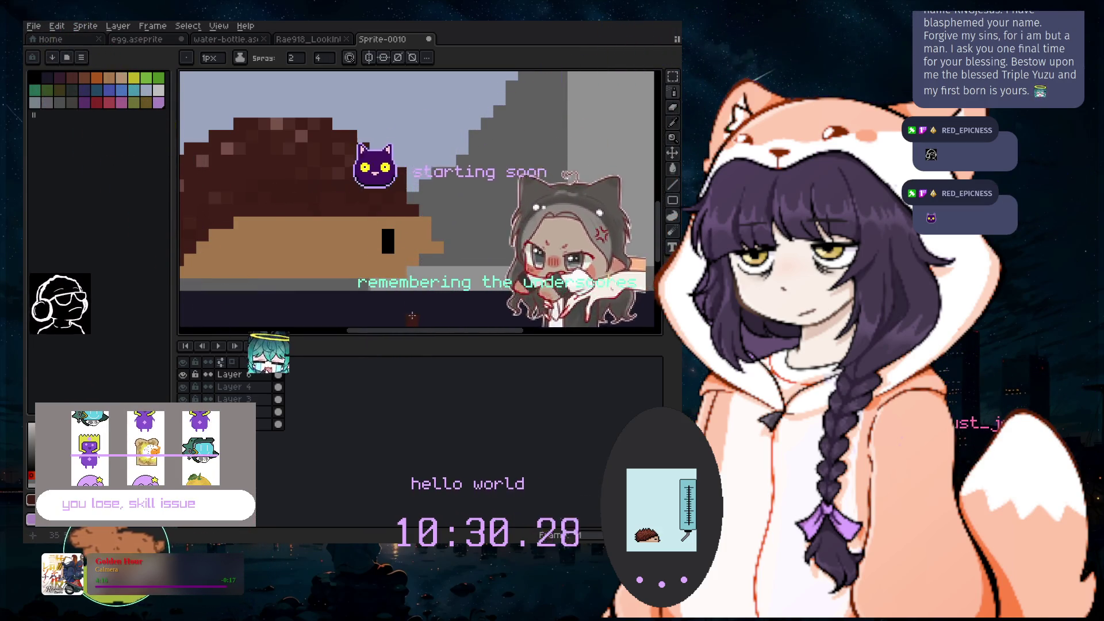
scroll(311, 225, left, 3)
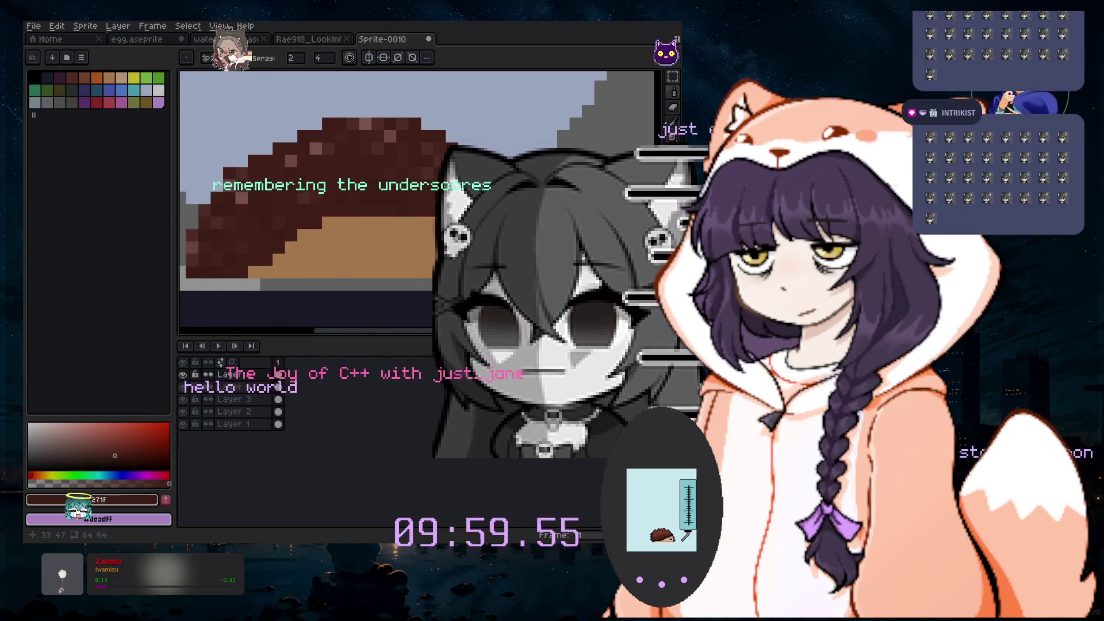
Sample the tan body colour, adjust it to a custom shade, and enlarge the brush to 4px
click(356, 247)
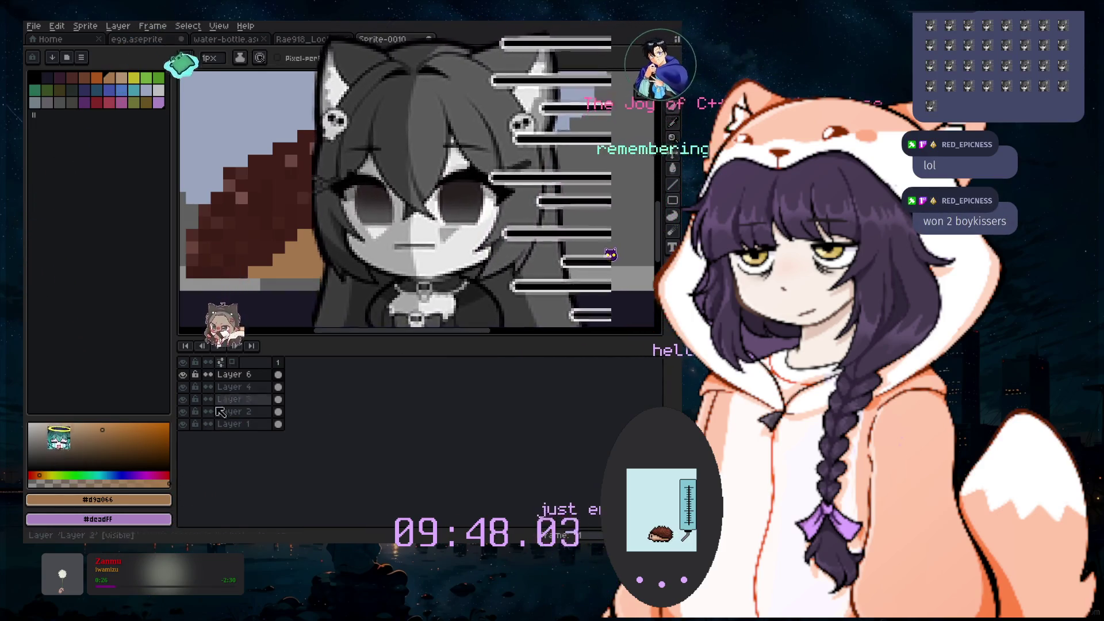
alt+click(272, 277)
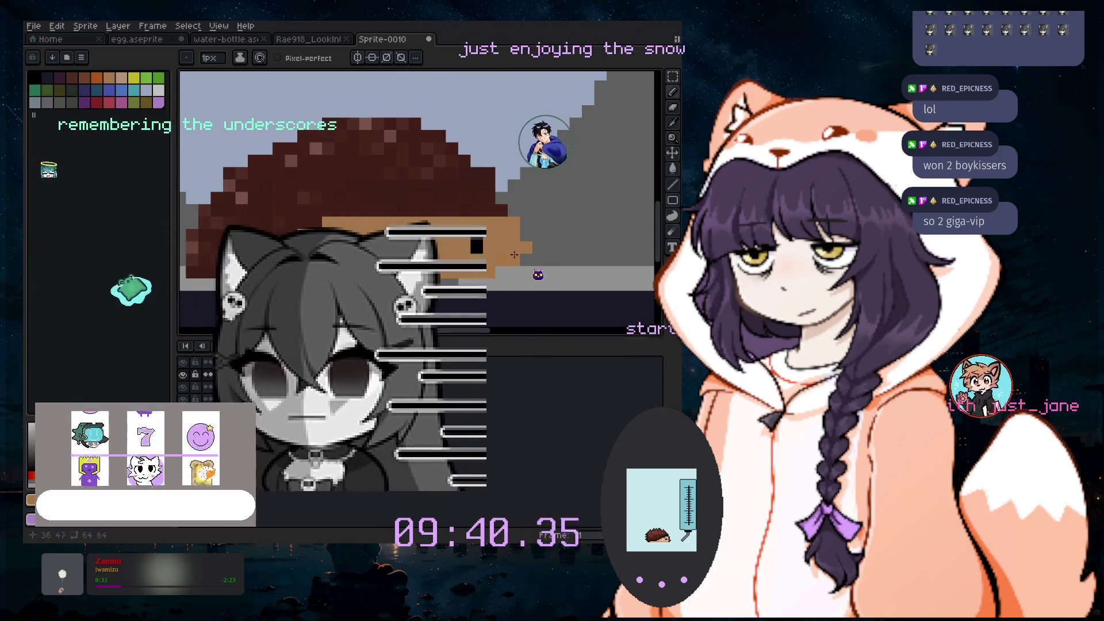
key(e)
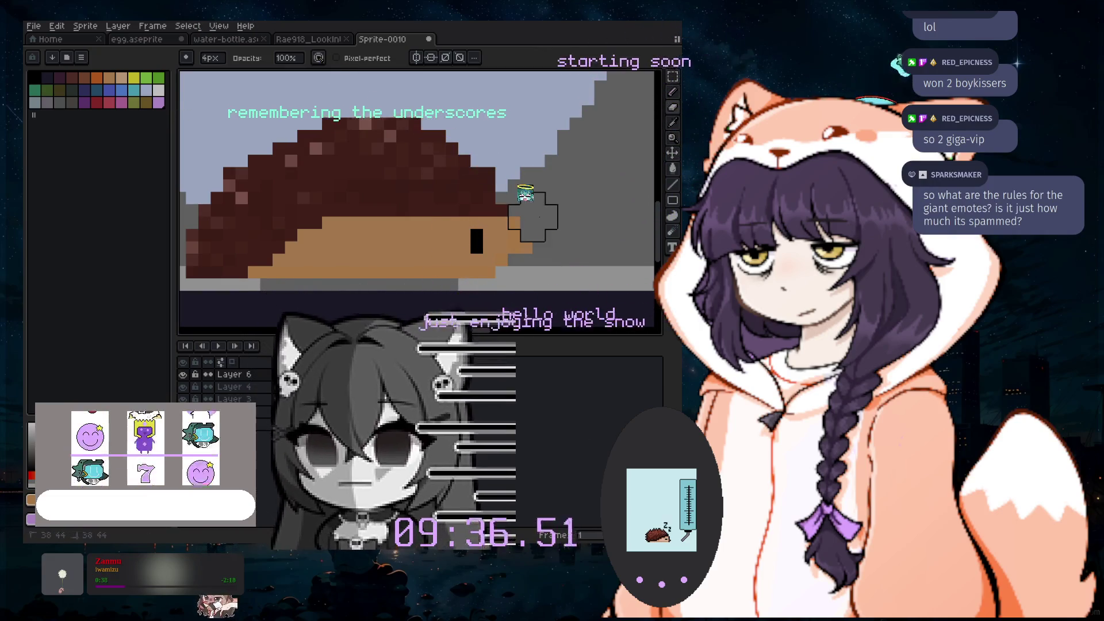
Toggle layer visibility to inspect contents, then merge the upper hedgehog layers down into Layer 2
scroll(543, 216, down, 2)
scroll(569, 201, up, 2)
scroll(495, 298, up, 1)
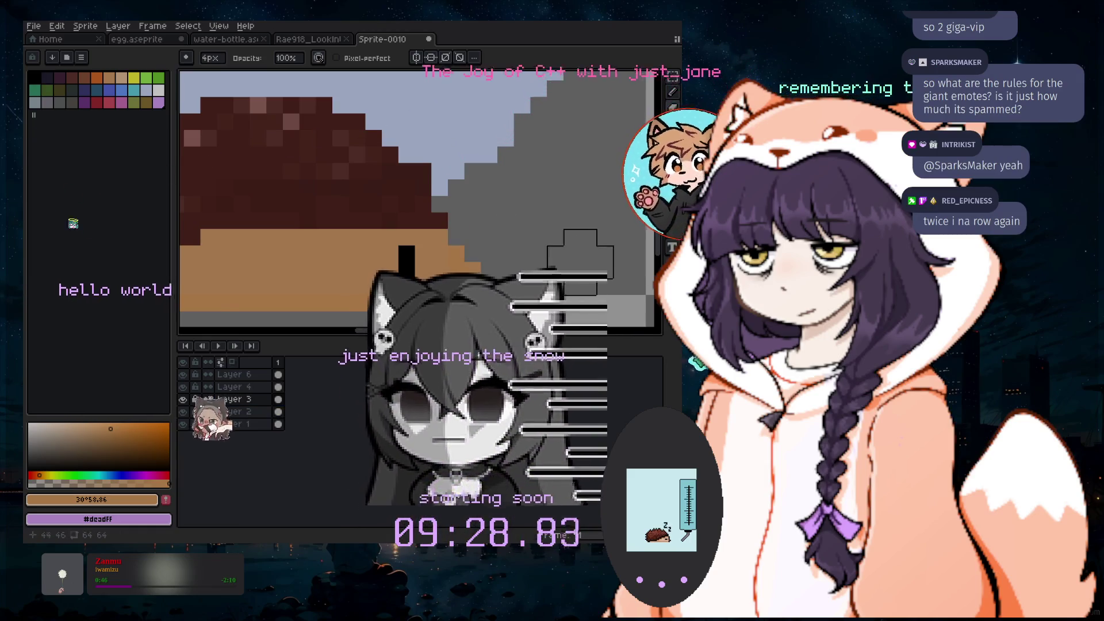
scroll(580, 256, down, 1)
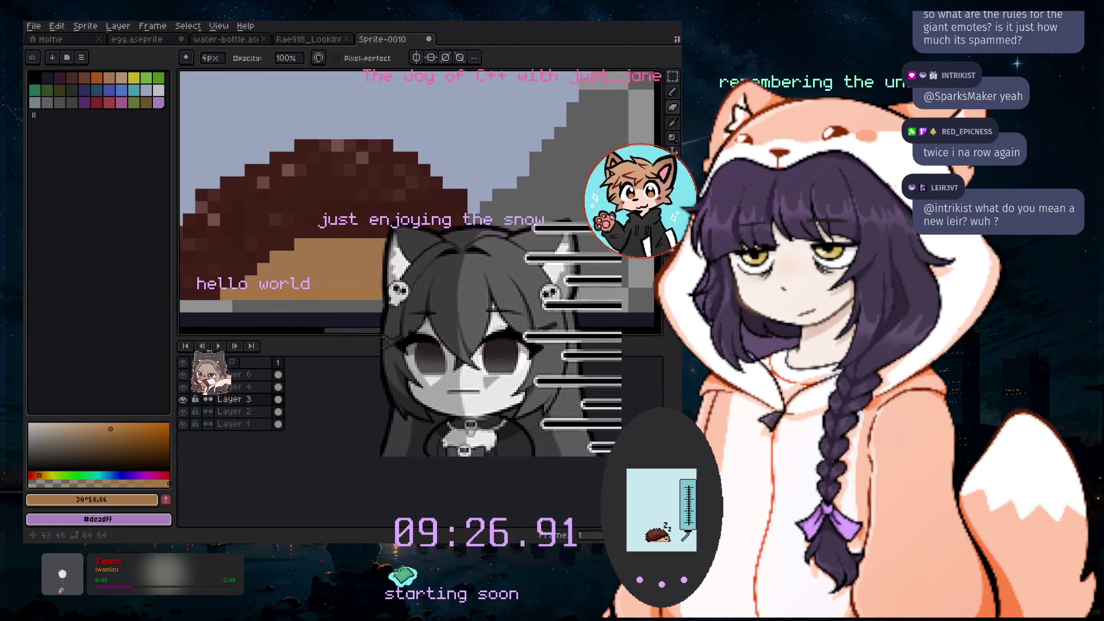
scroll(579, 256, down, 1)
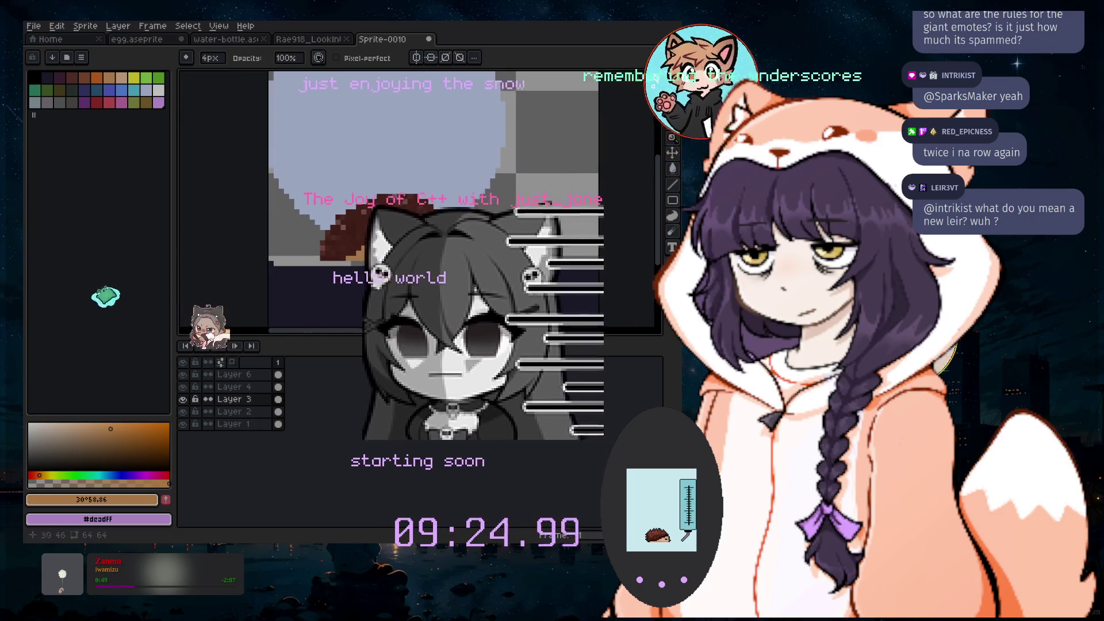
scroll(506, 256, down, 1)
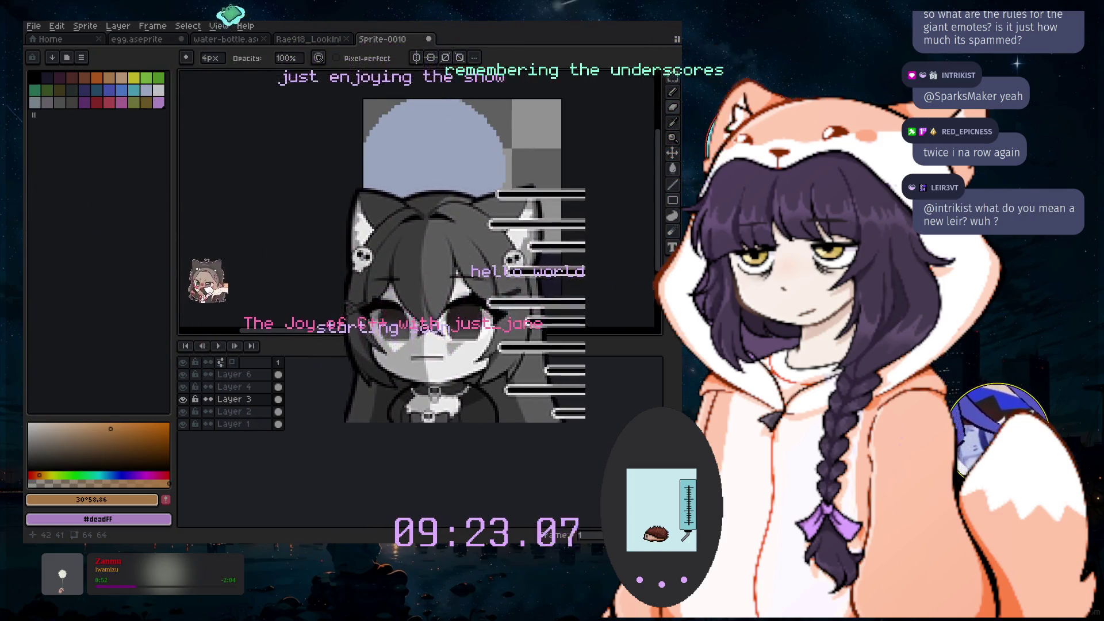
scroll(492, 226, up, 2)
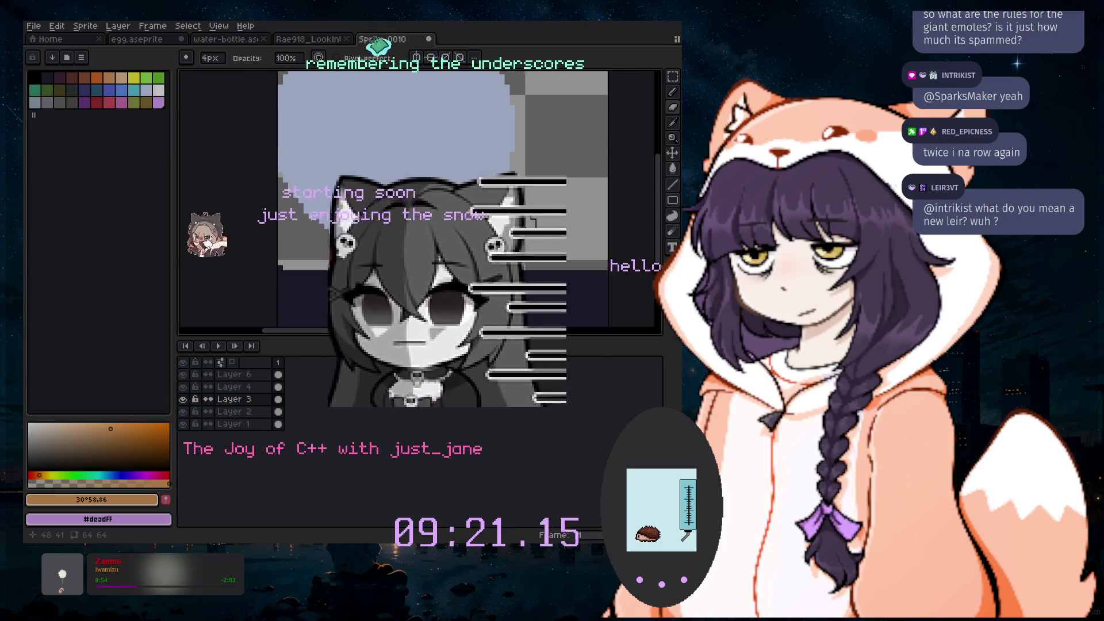
scroll(278, 153, up, 1)
scroll(173, 127, up, 1)
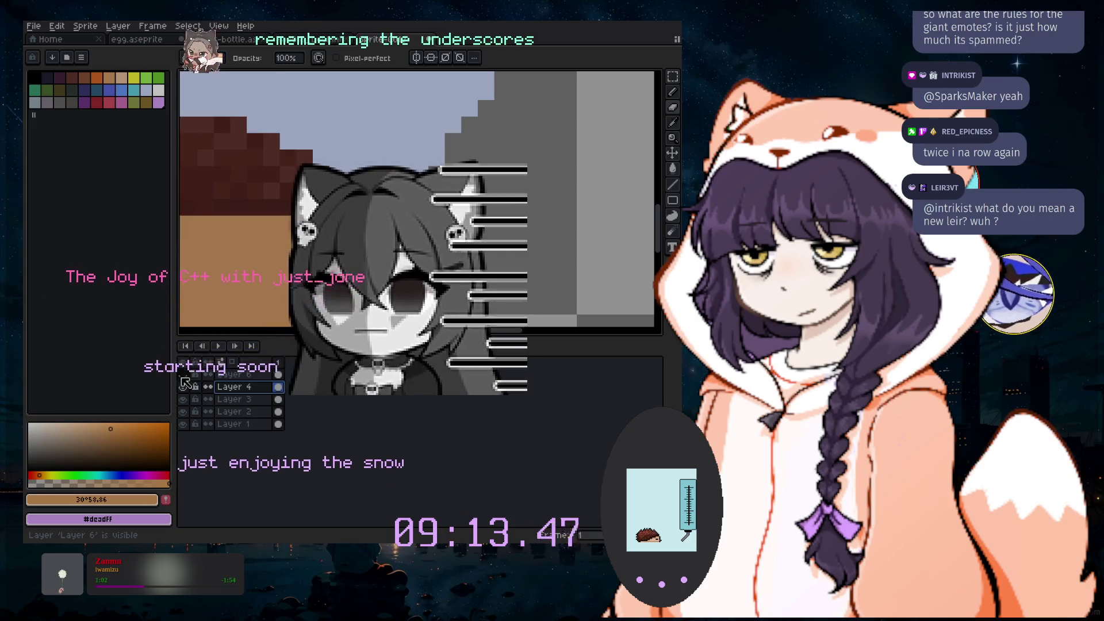
click(184, 399)
click(184, 399)
click(184, 399)
click(183, 375)
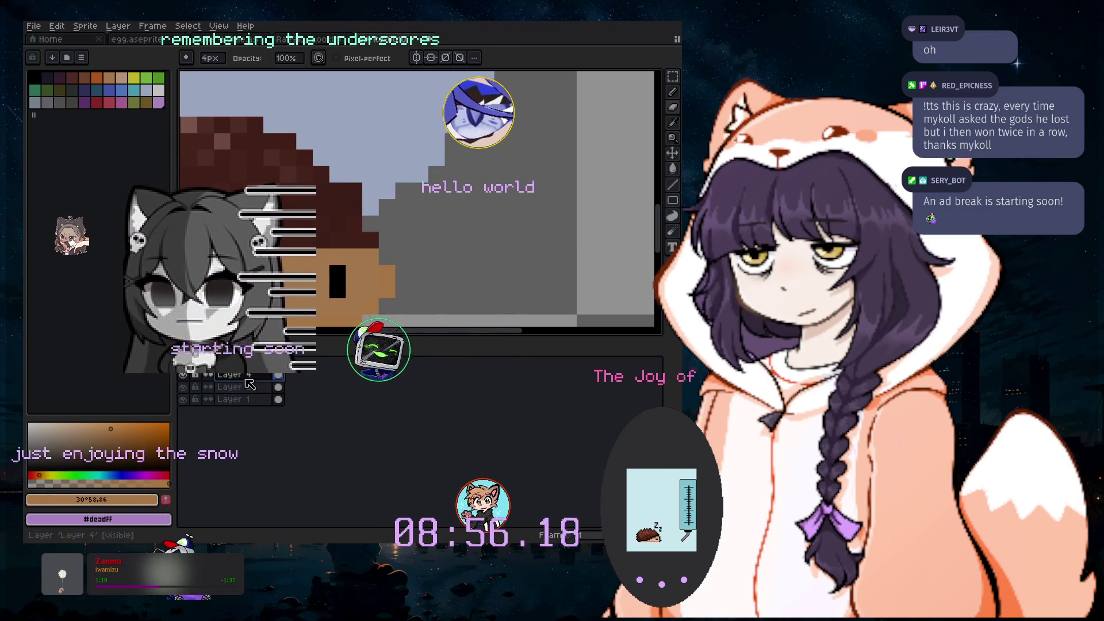
click(294, 438)
Hide the Layer 1 sky and unlock it for editing
click(182, 381)
click(183, 381)
click(183, 387)
click(196, 388)
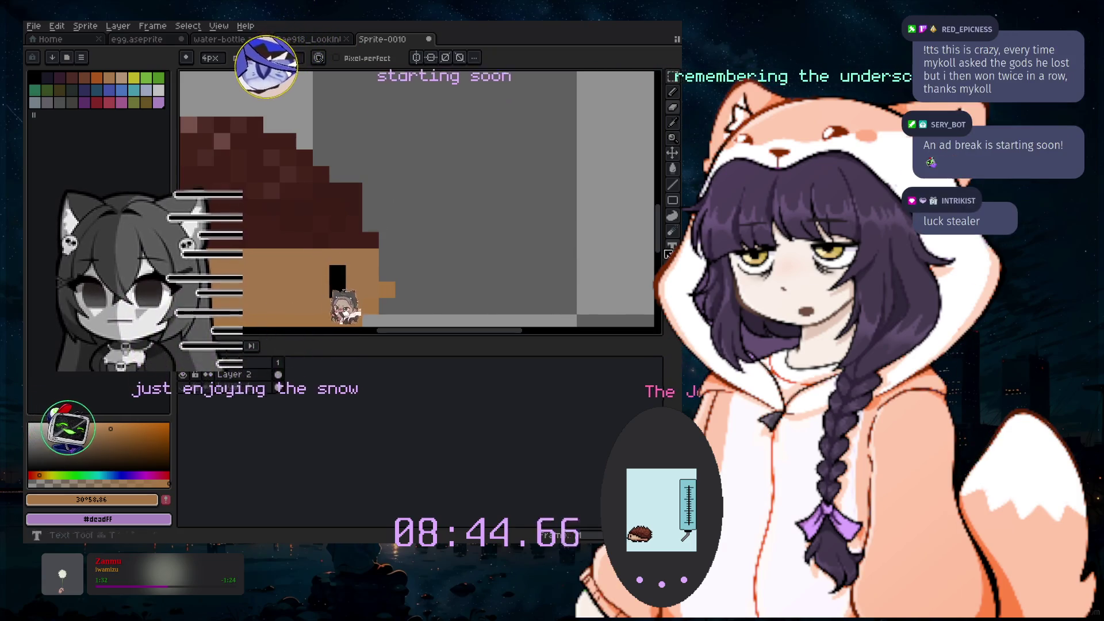
scroll(624, 252, down, 2)
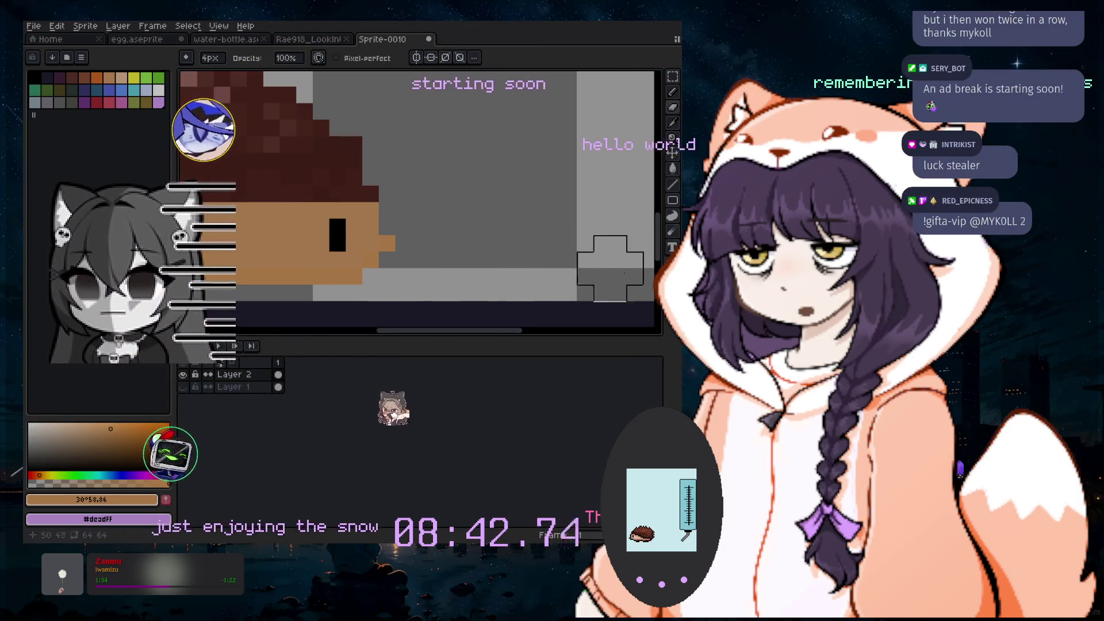
Show the sky layer again, marquee-select the hedgehog, and undo a trial upward move
drag(485, 333, 455, 337)
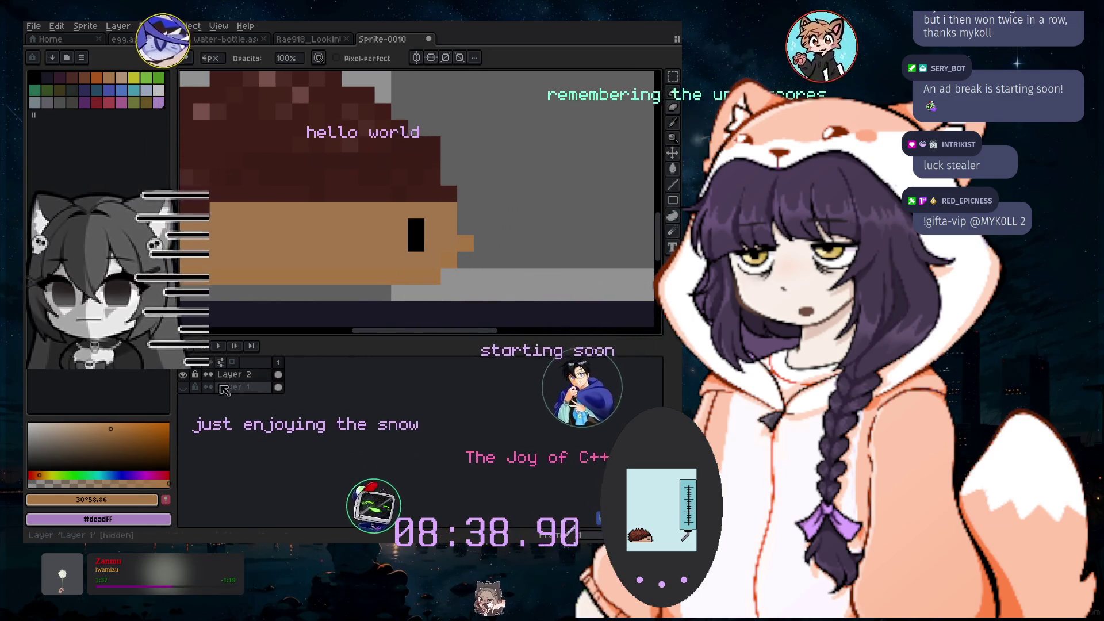
click(184, 387)
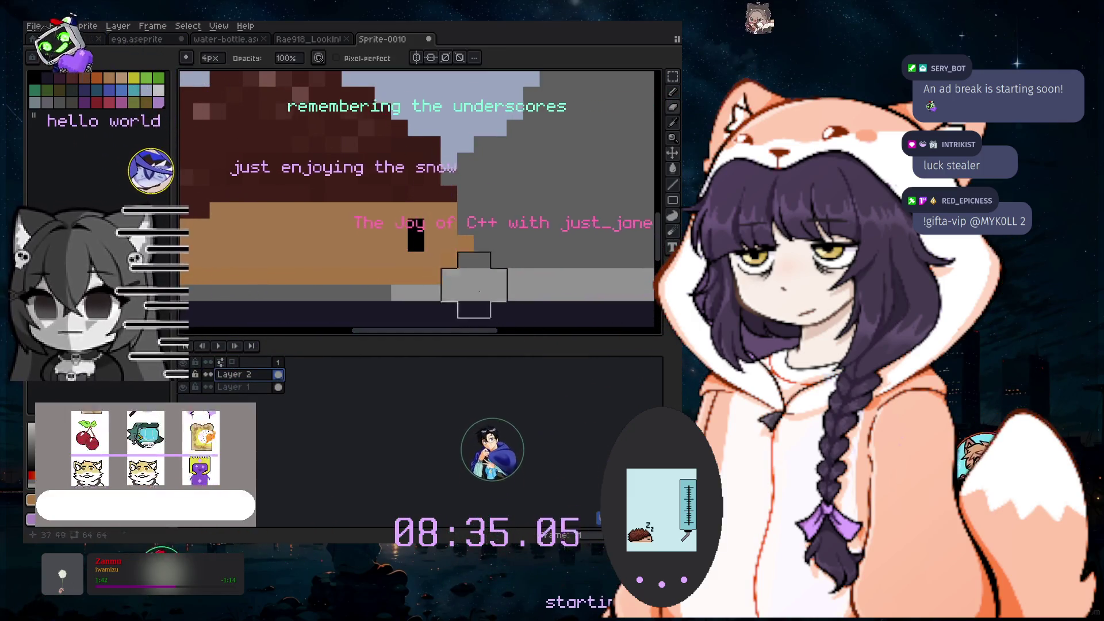
scroll(655, 230, down, 3)
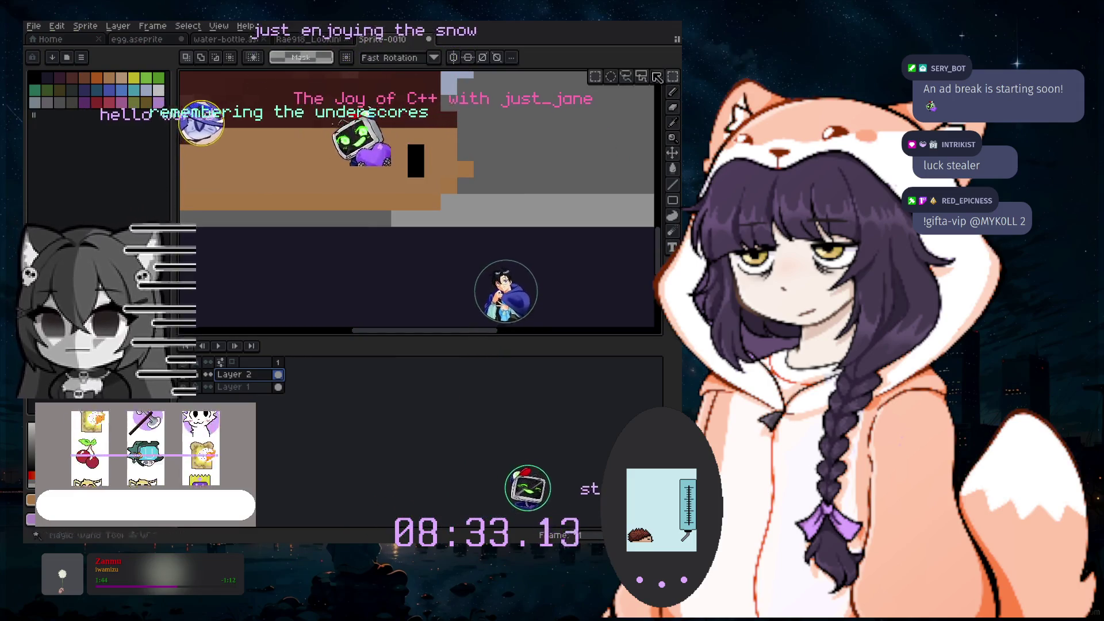
scroll(540, 126, down, 2)
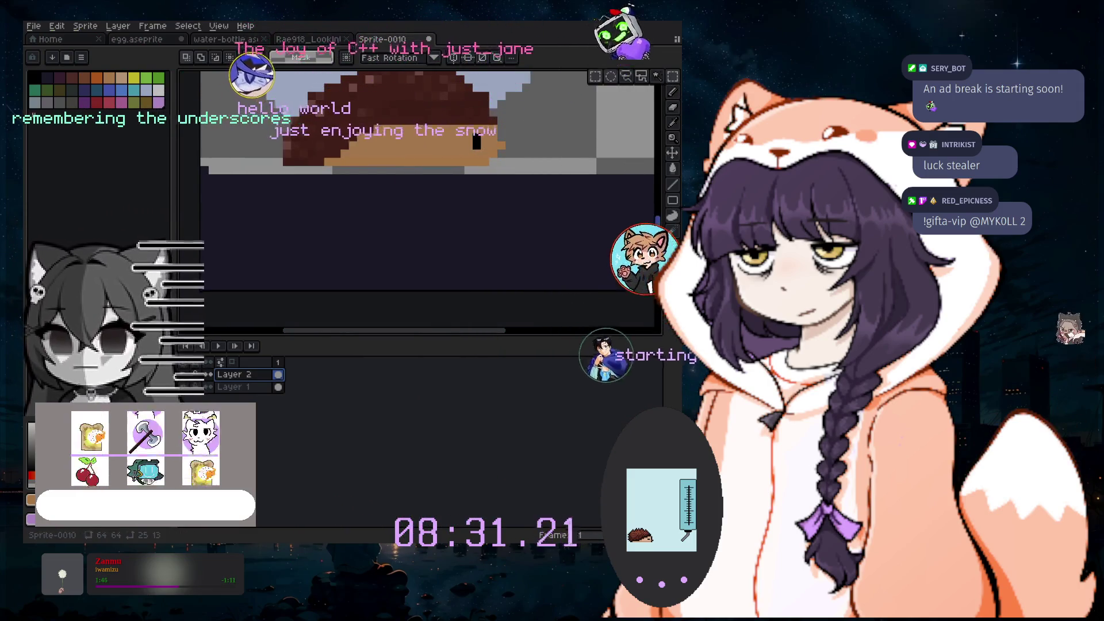
scroll(428, 201, up, 3)
drag(559, 142, 253, 284)
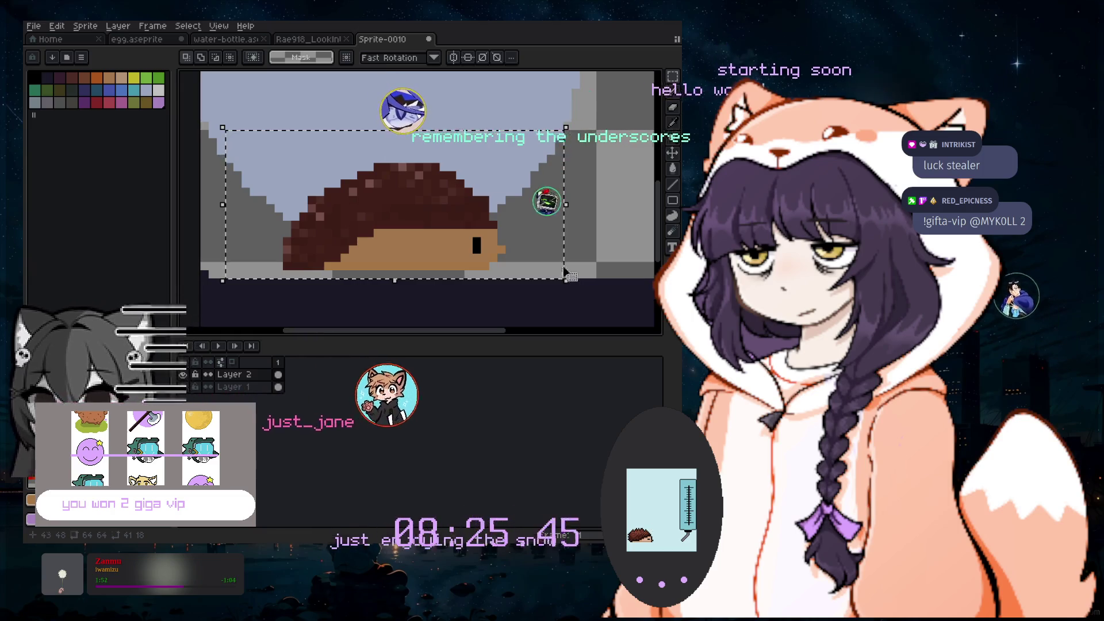
drag(449, 248, 464, 188)
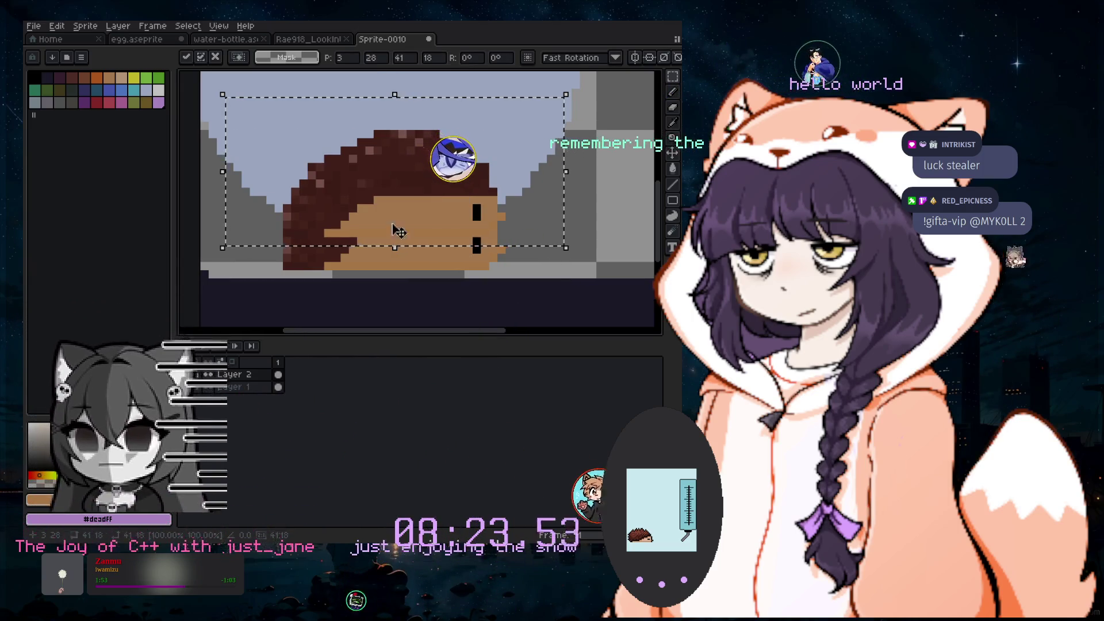
click(118, 26)
click(342, 241)
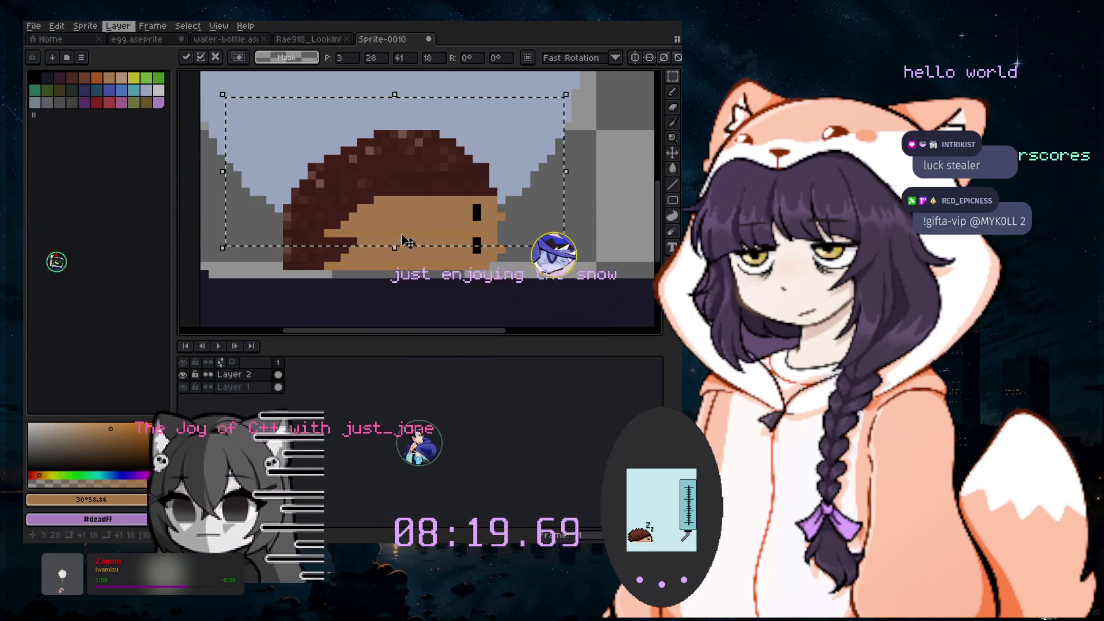
key(ctrl+z)
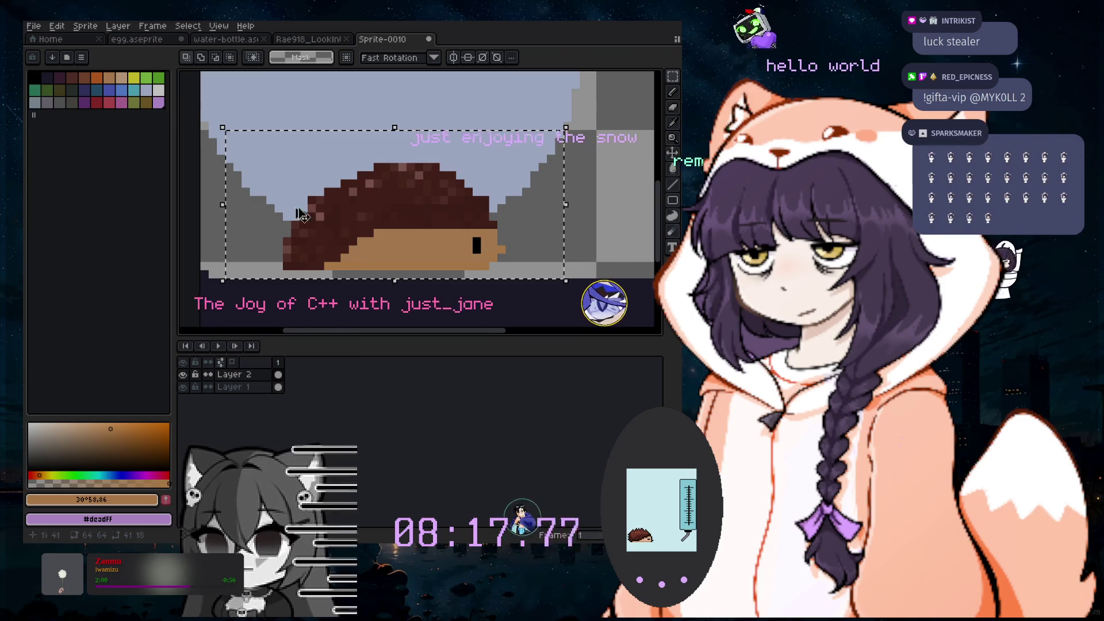
Add a new empty Layer 3 and reposition it in the layer stack
click(118, 25)
mouse_move(123, 89)
click(246, 100)
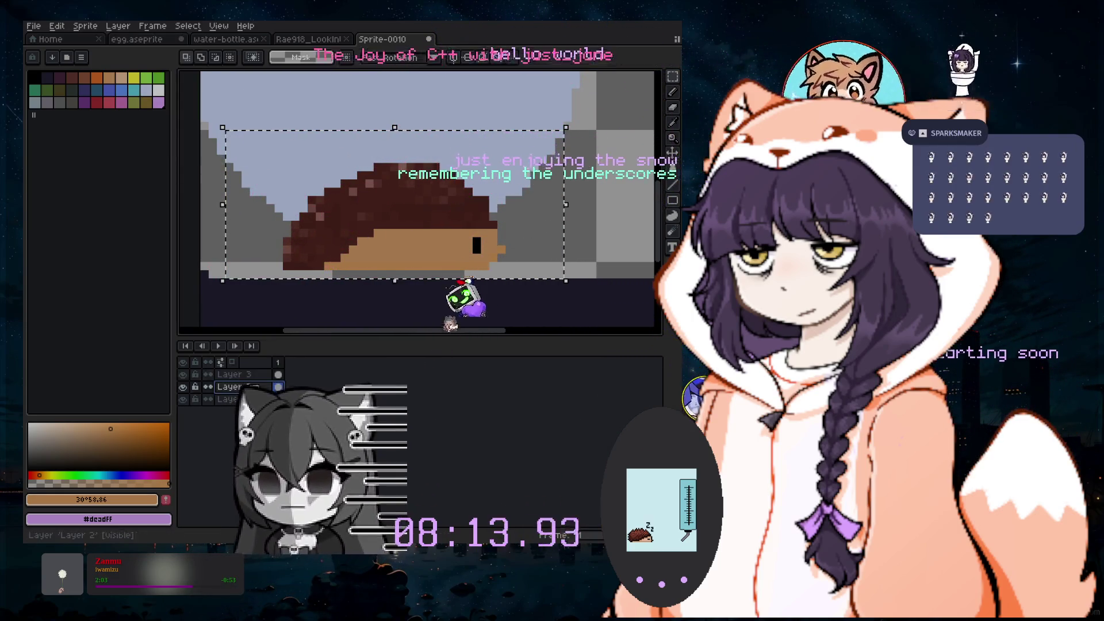
drag(230, 374, 183, 387)
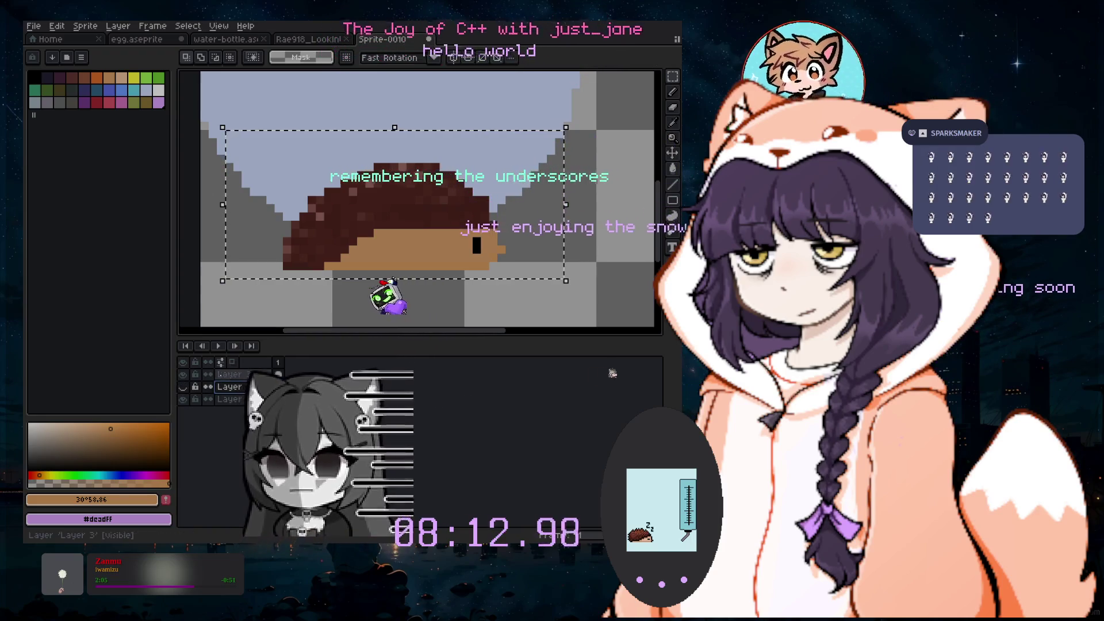
click(182, 387)
click(183, 386)
click(183, 386)
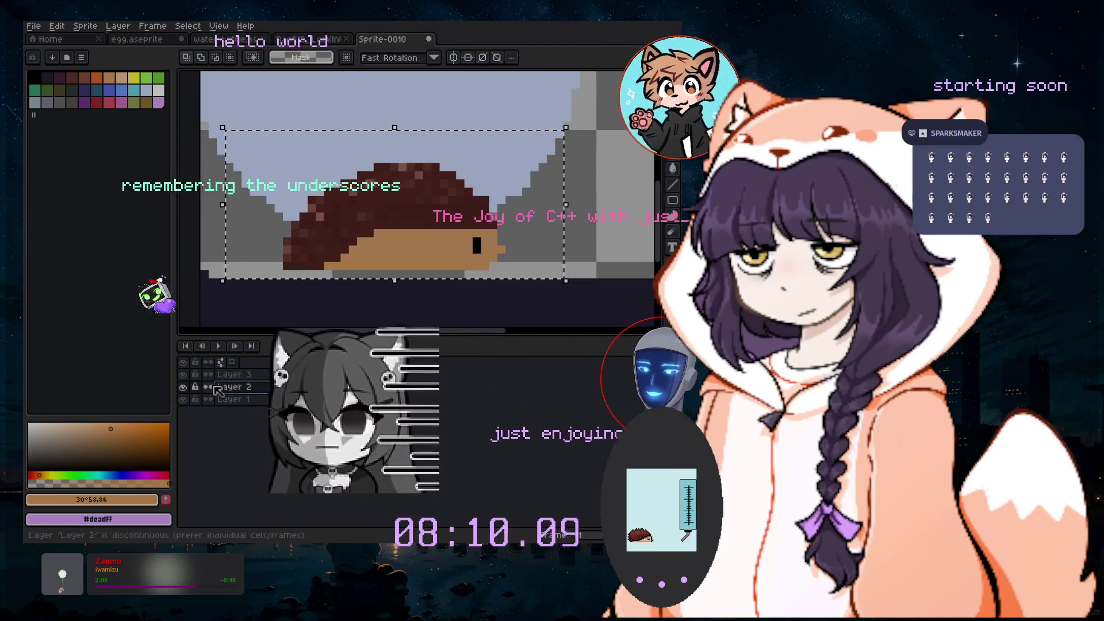
click(183, 386)
click(183, 387)
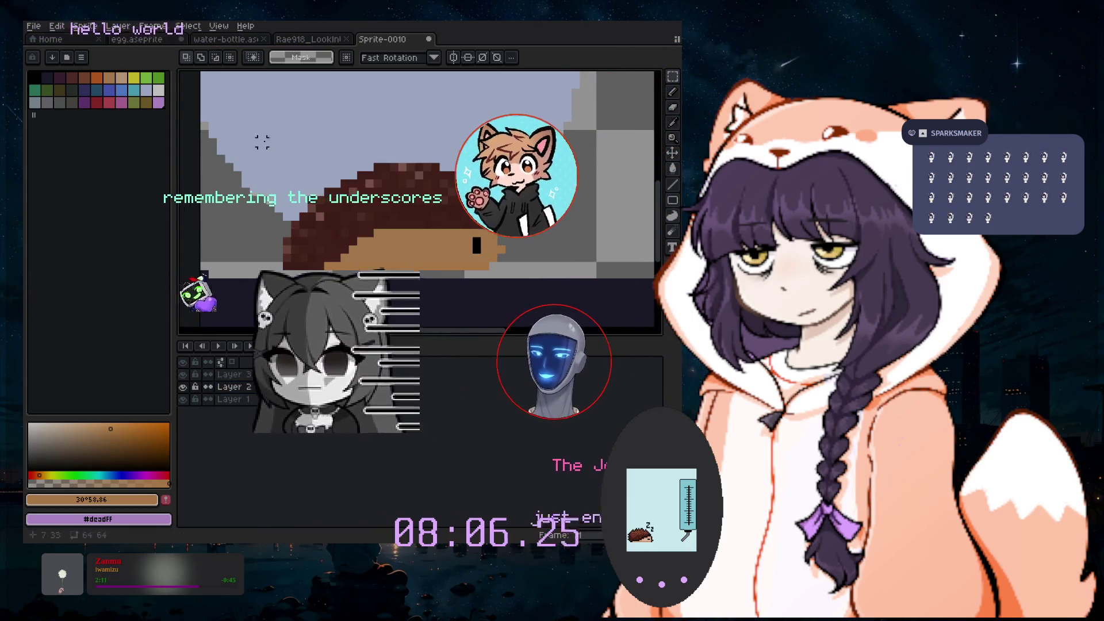
Nudge the selected hedgehog down one pixel and apply the transform
key(Down)
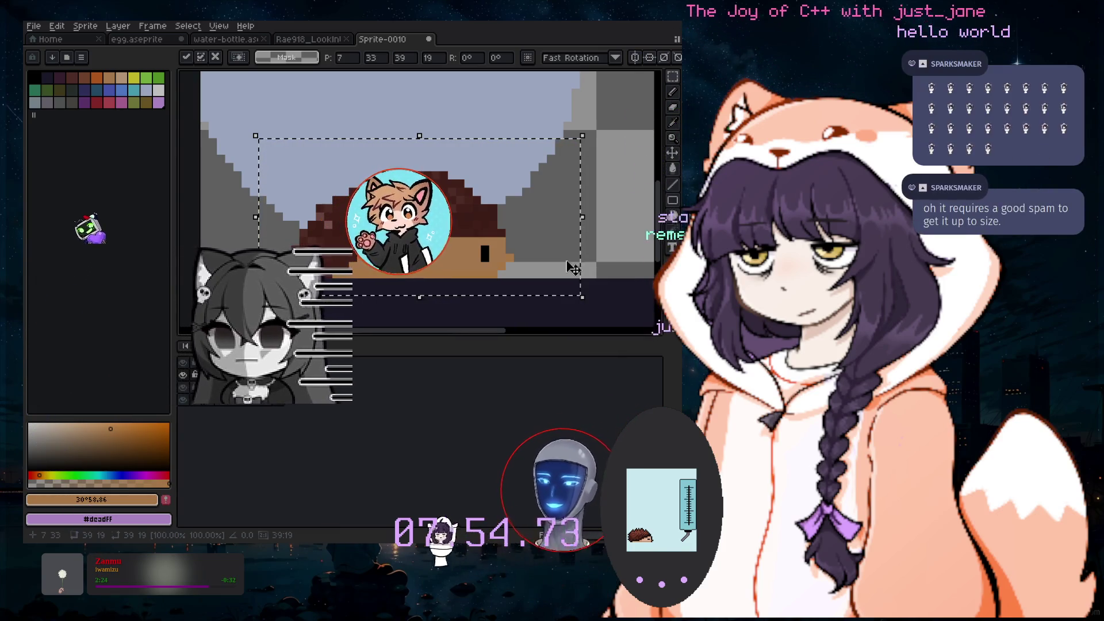
key(Return)
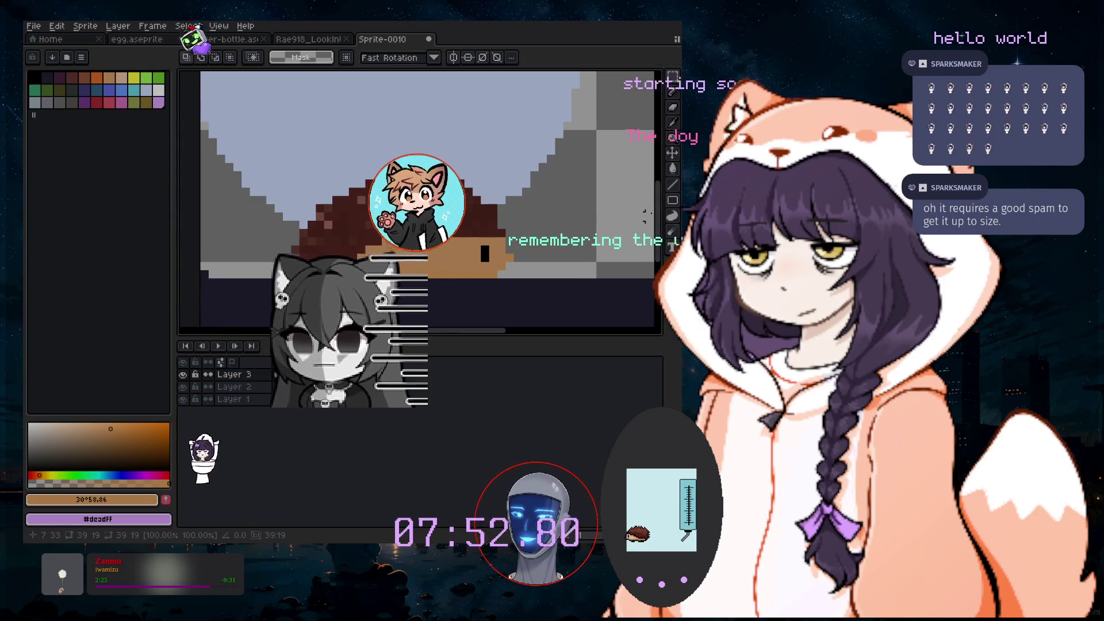
scroll(661, 222, down, 2)
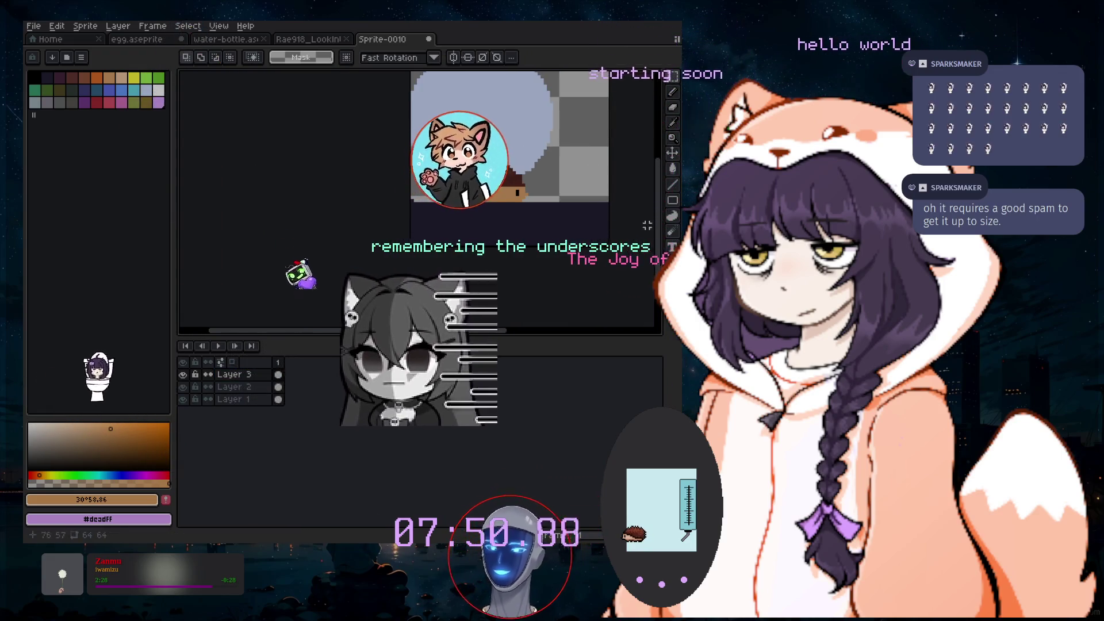
drag(660, 229, 666, 185)
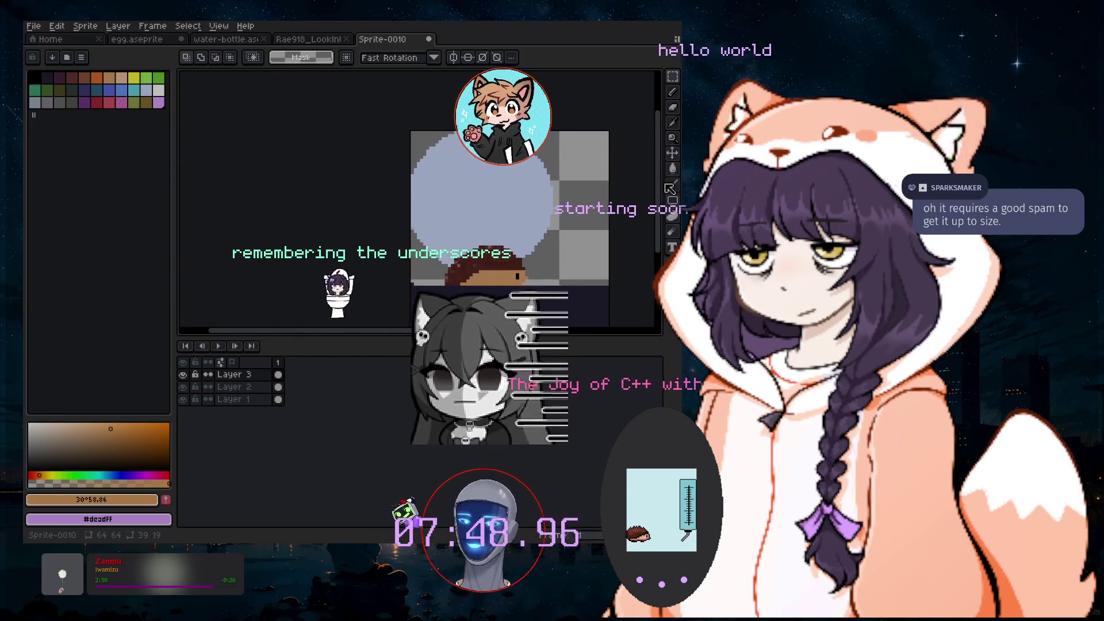
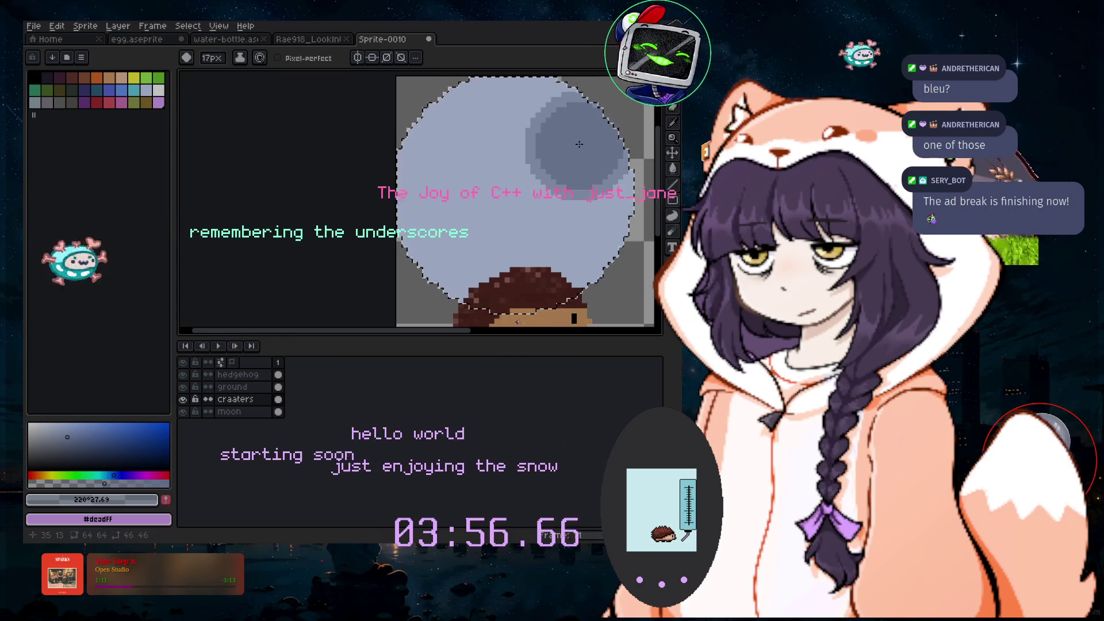
Stamp a darker round crater on the moon's left side and undo the stray pencil stroke
scroll(579, 144, down, 2)
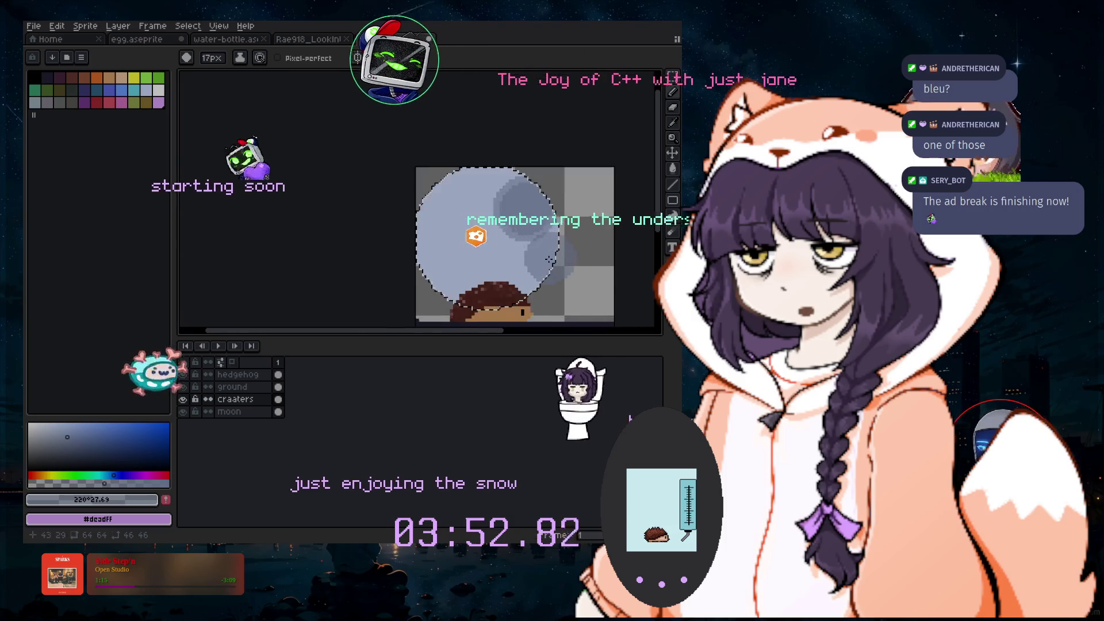
scroll(543, 271, up, 2)
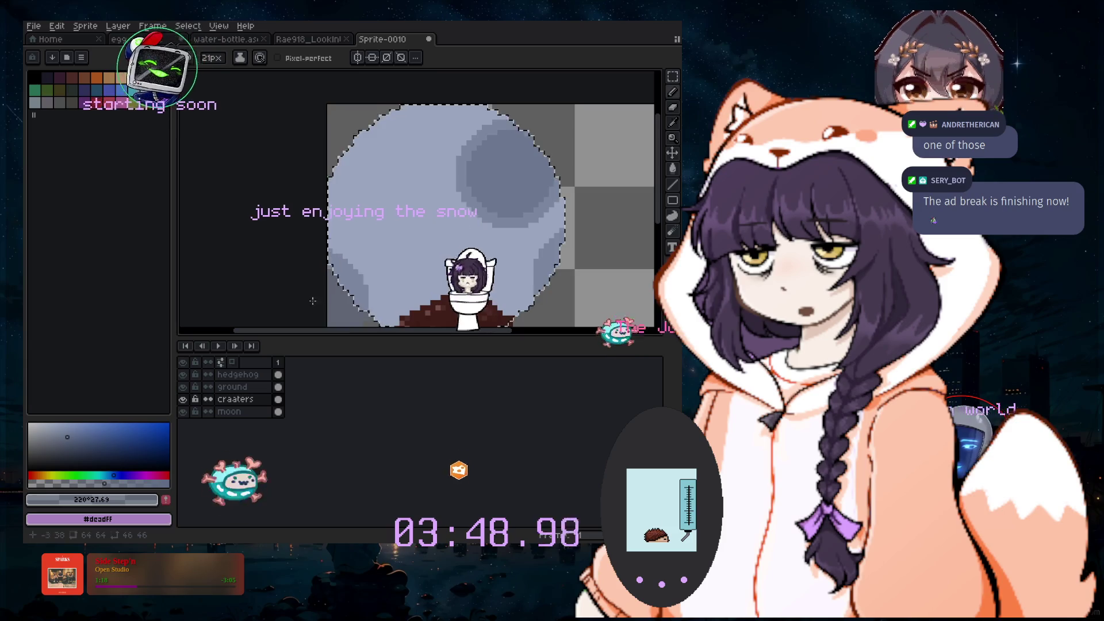
click(391, 194)
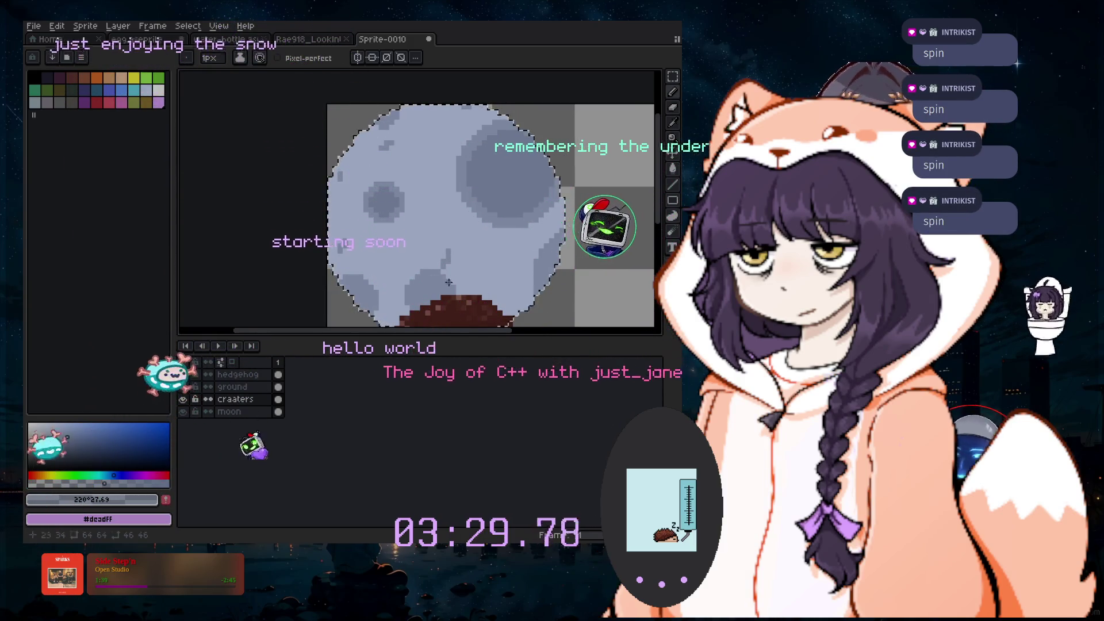
scroll(470, 247, down, 3)
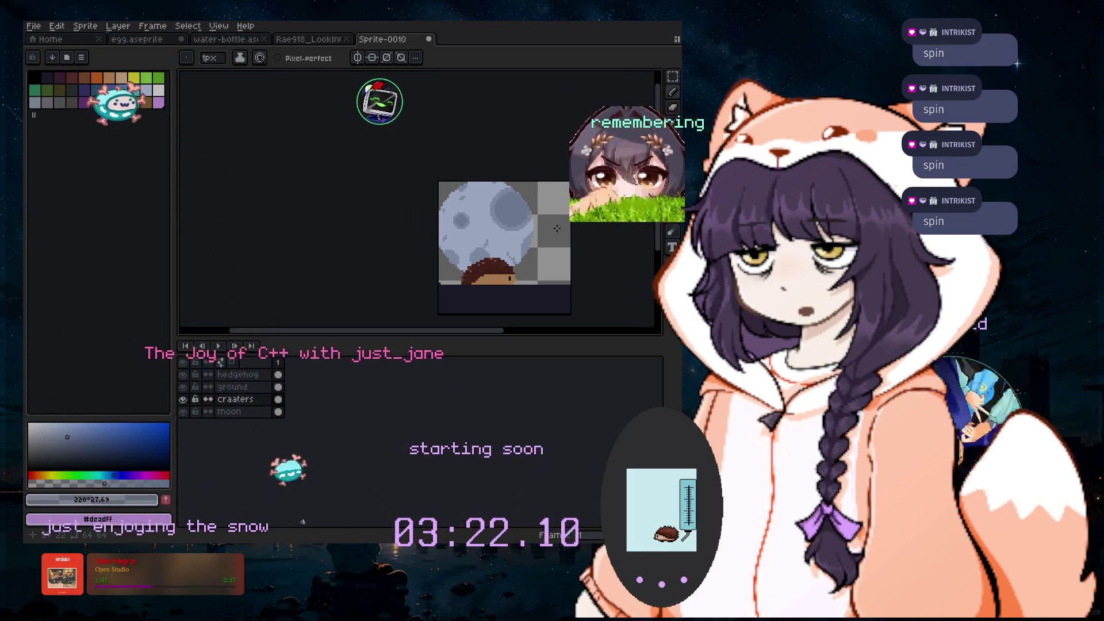
key(ctrl+z)
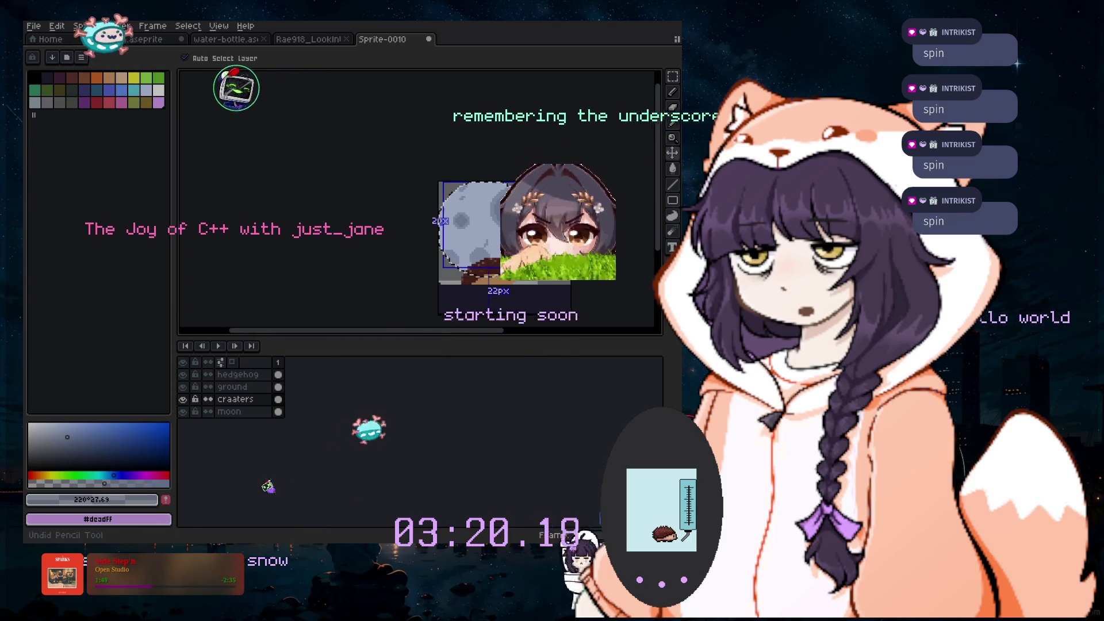
key(b)
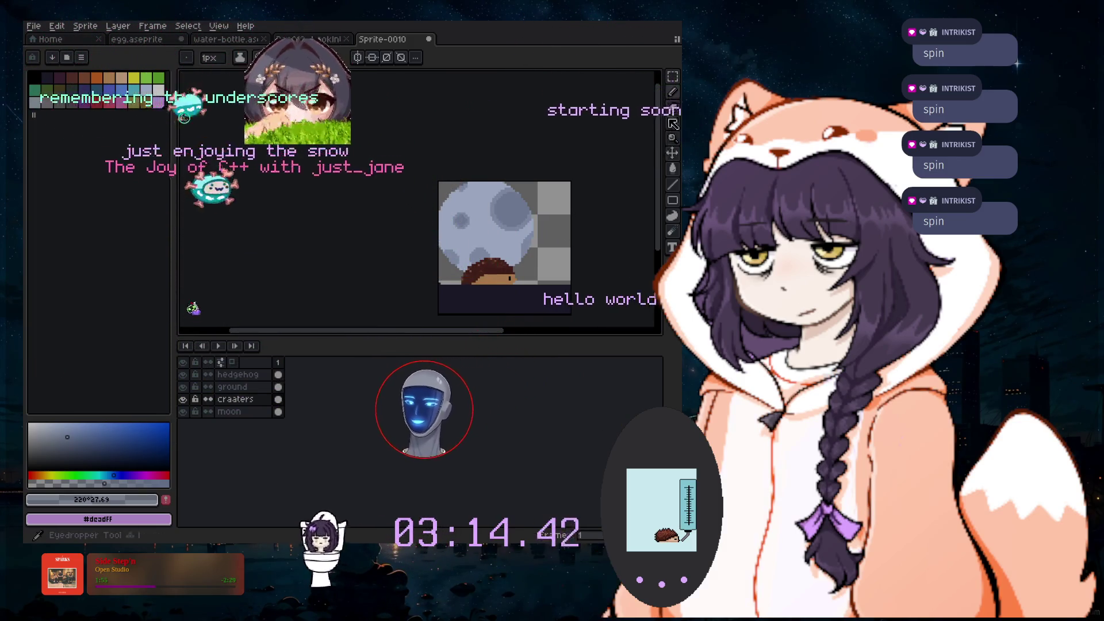
Sample the lighter moon grey and enlarge the pencil brush to 19px
click(672, 122)
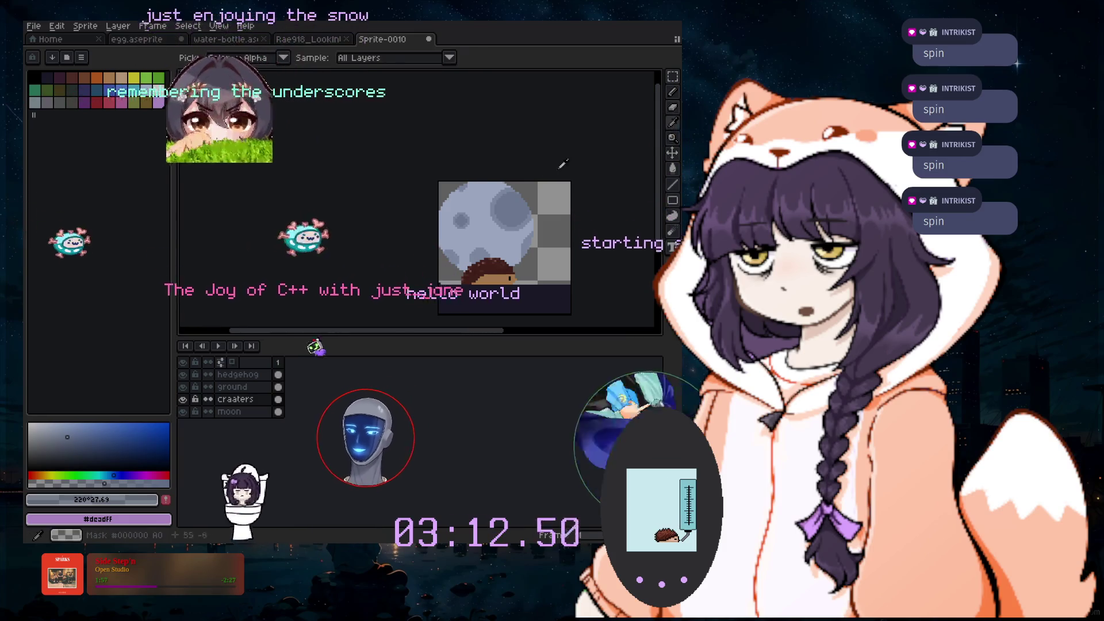
click(672, 92)
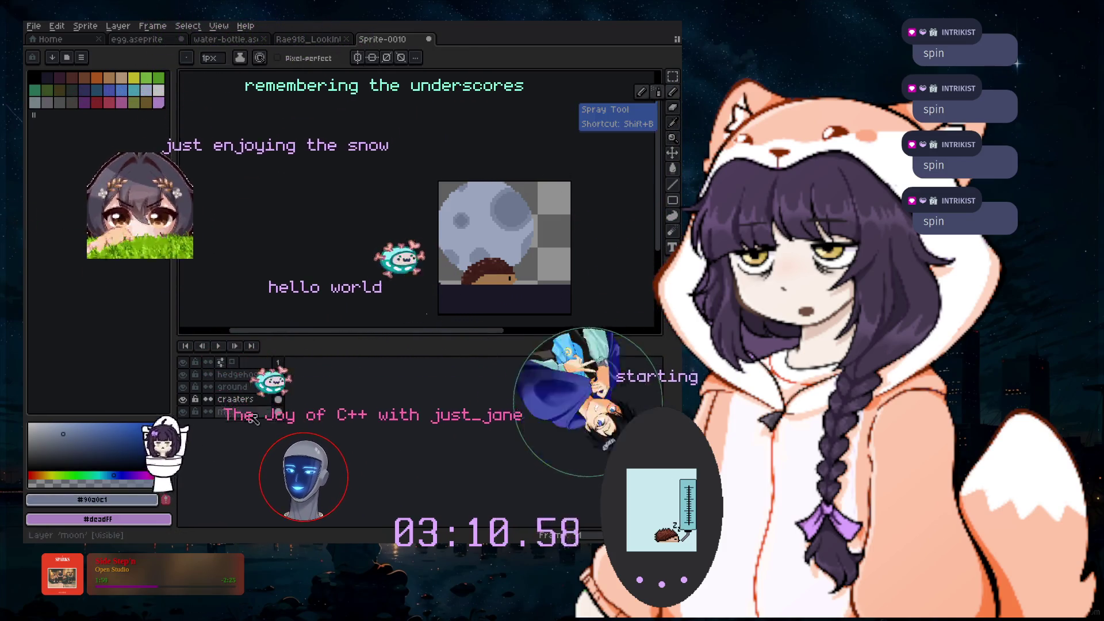
scroll(384, 308, up, 4)
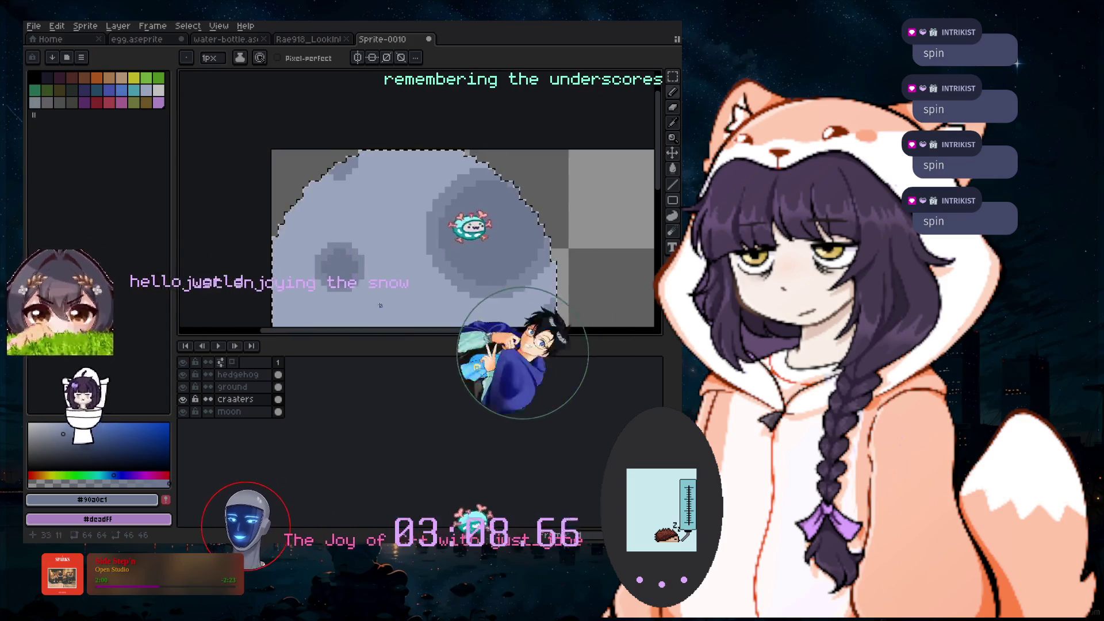
scroll(469, 229, up, 12)
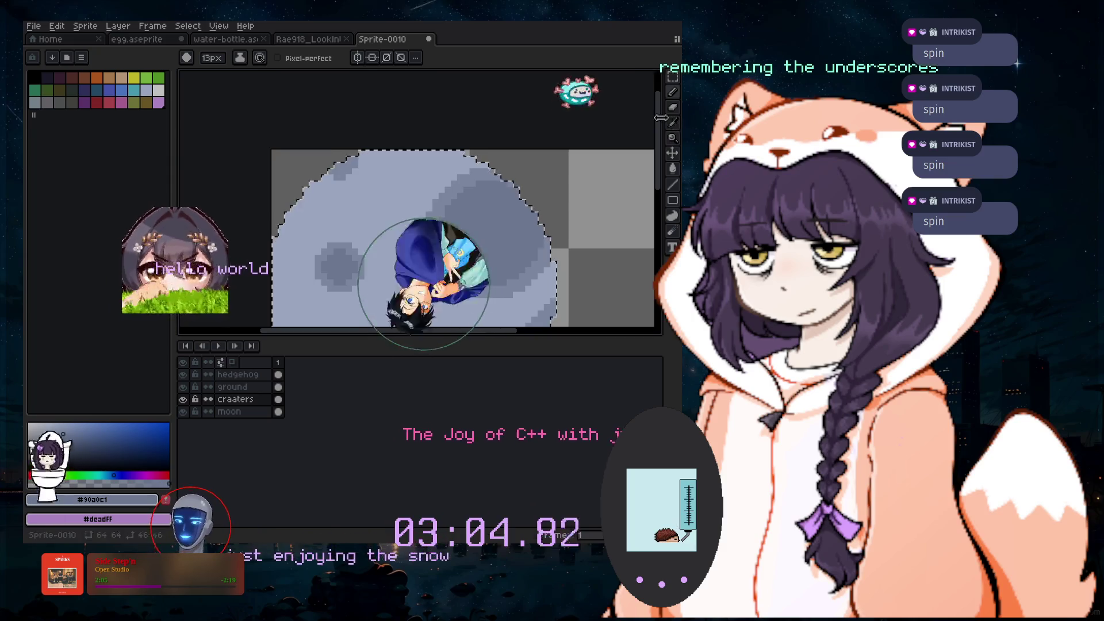
alt+click(633, 173)
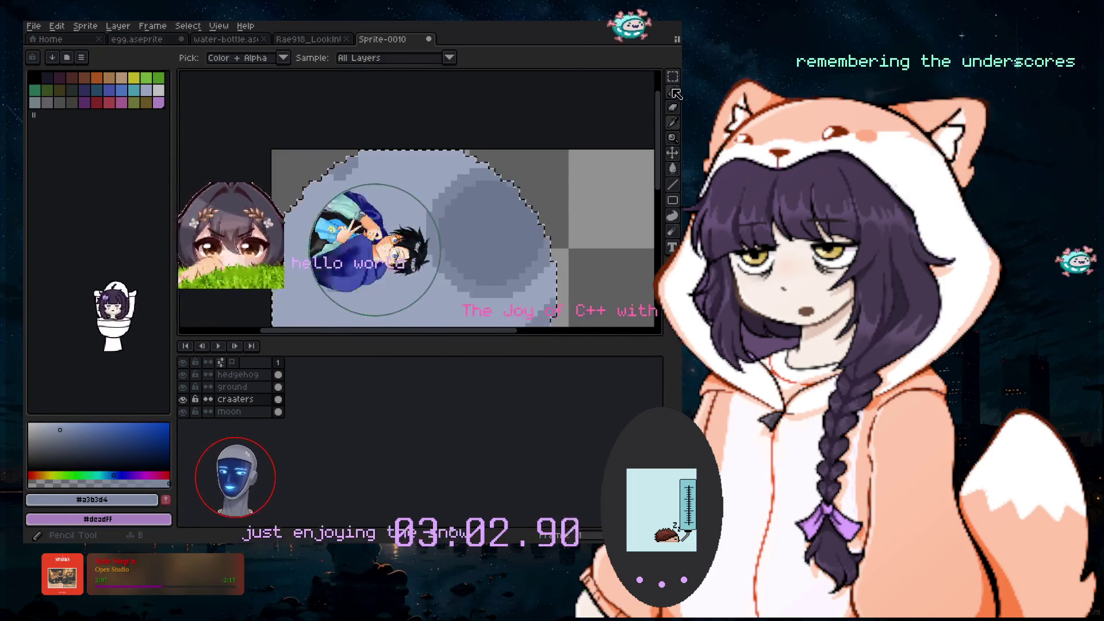
key(plus)
key(plus)
key(plus)
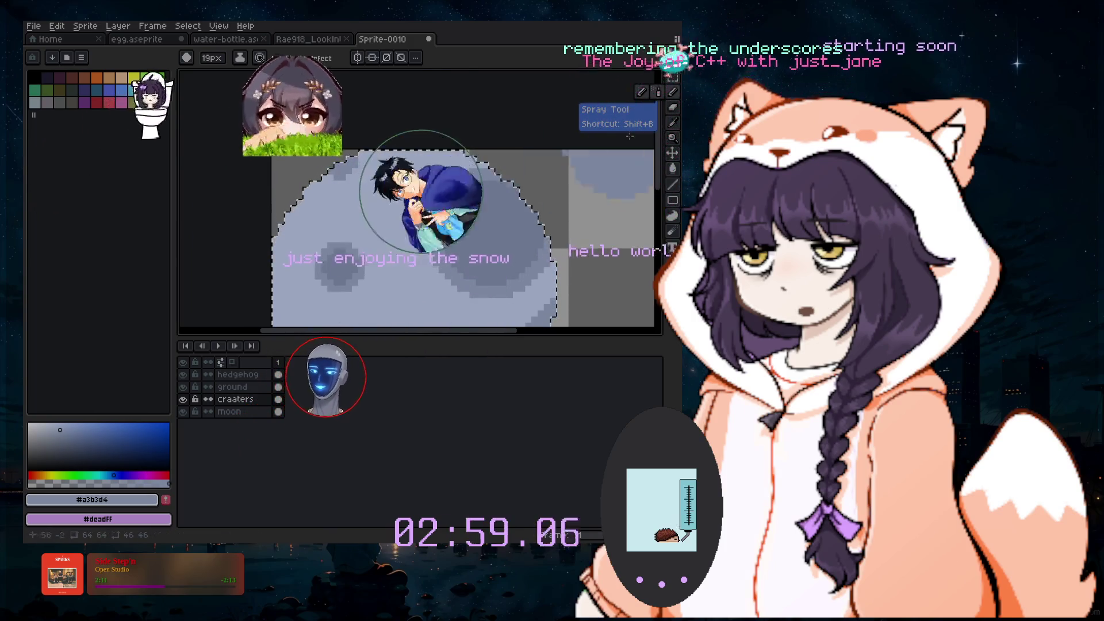
Take the crater grey #90a0c1 from the moon and shrink the pencil to 6px
click(676, 129)
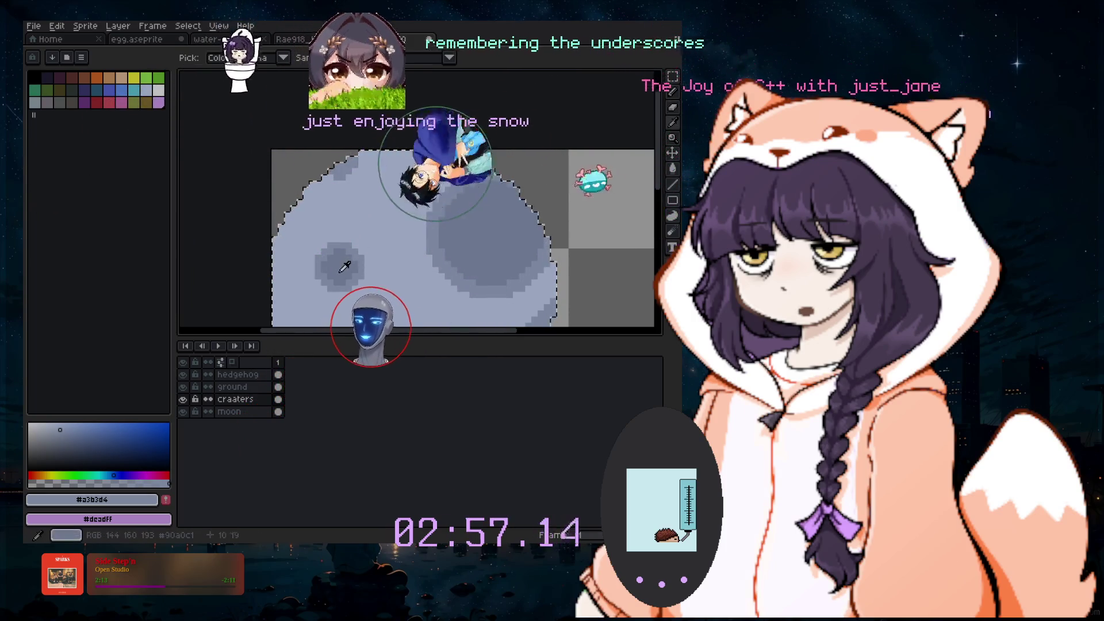
click(342, 262)
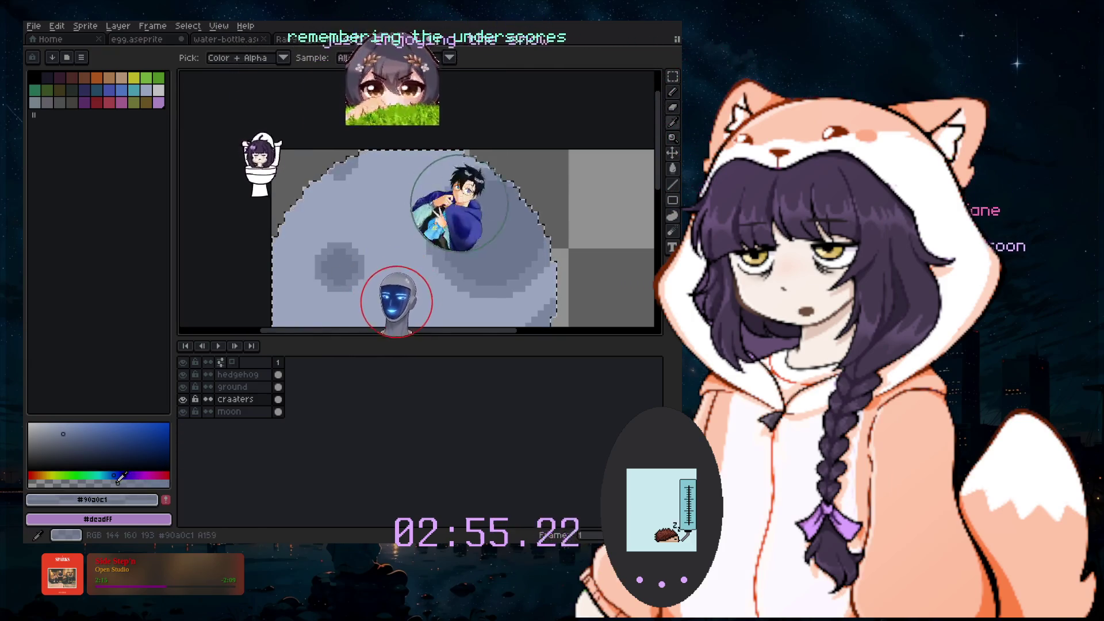
click(673, 92)
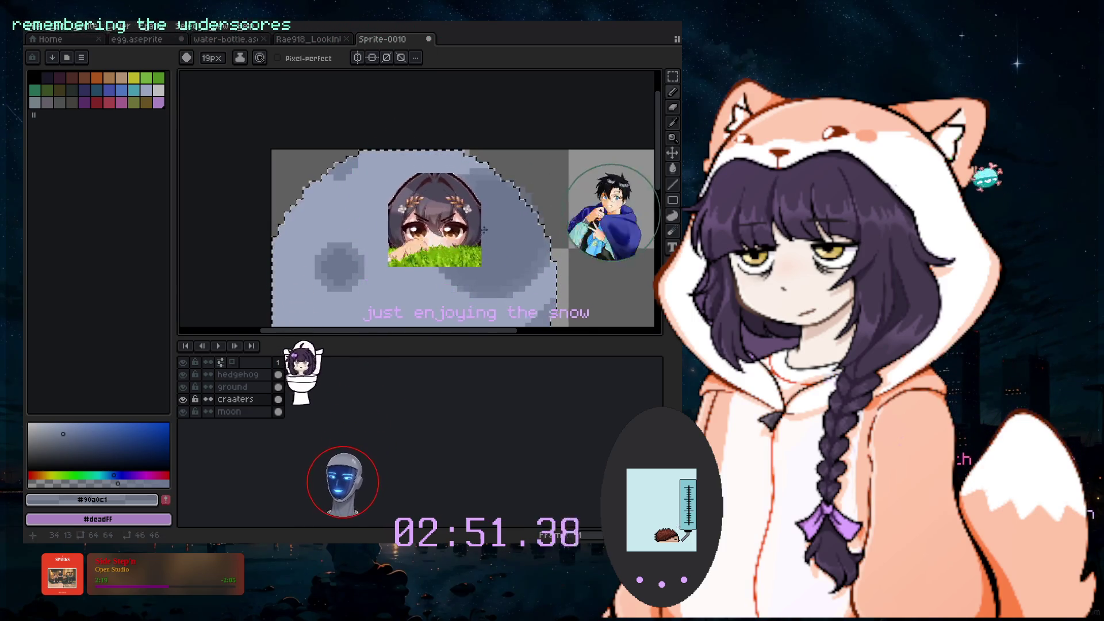
scroll(617, 283, down, 2)
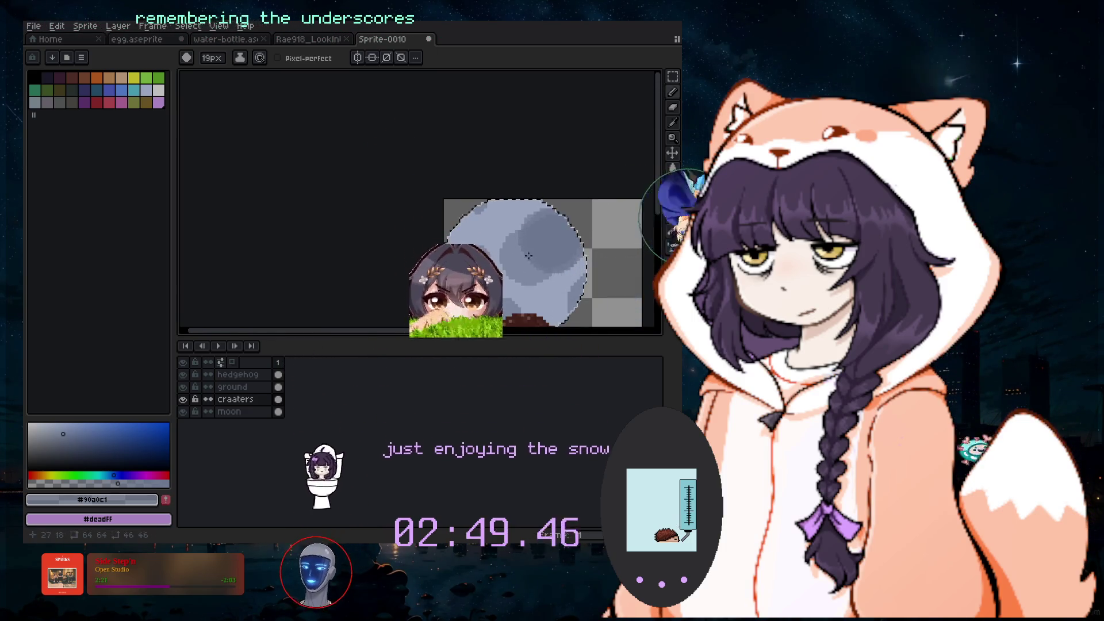
scroll(597, 264, up, 2)
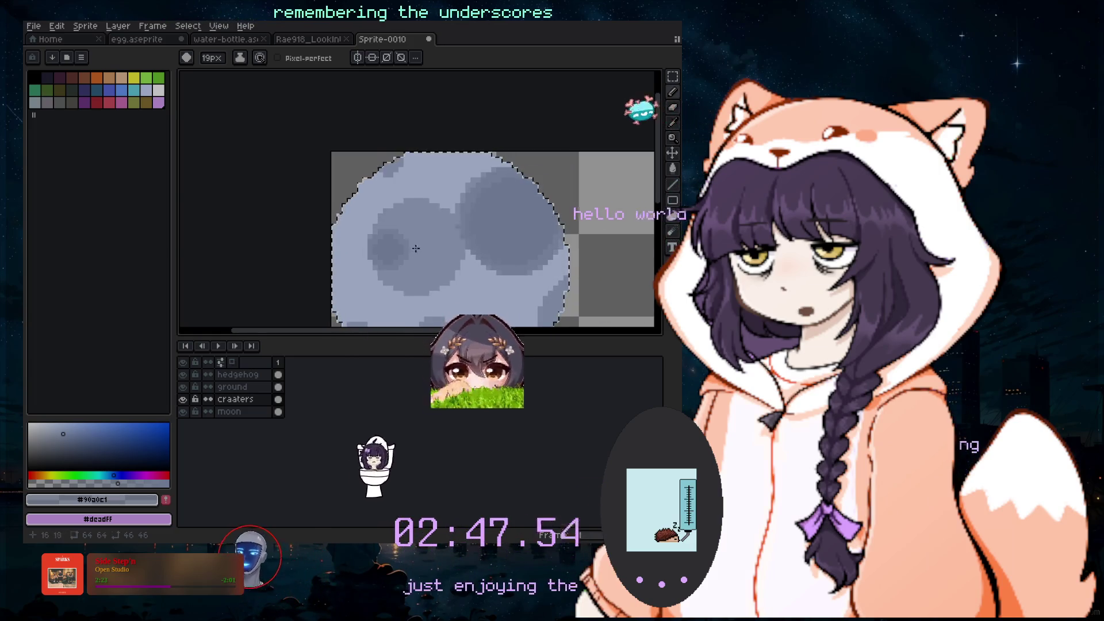
key(minus)
key(minus)
key(minus)
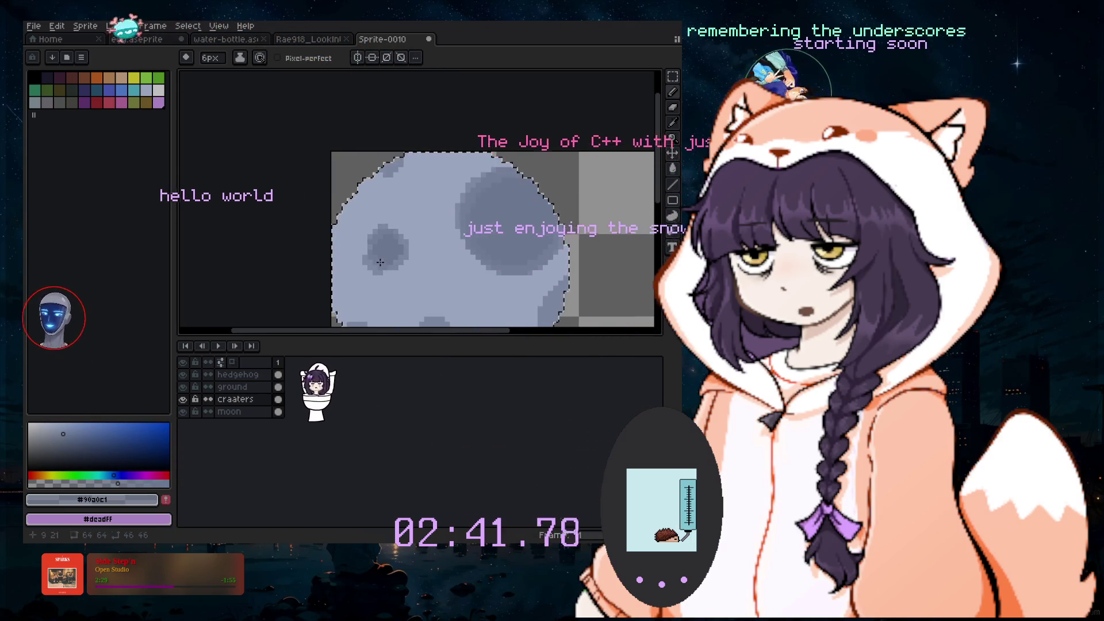
drag(658, 184, 660, 250)
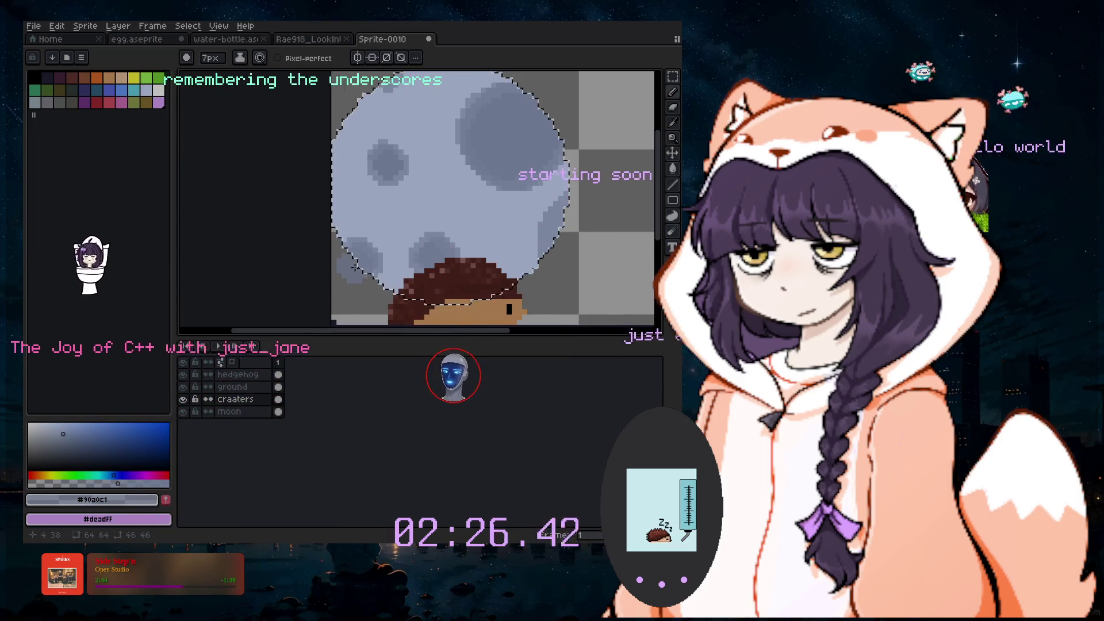
scroll(385, 190, down, 1)
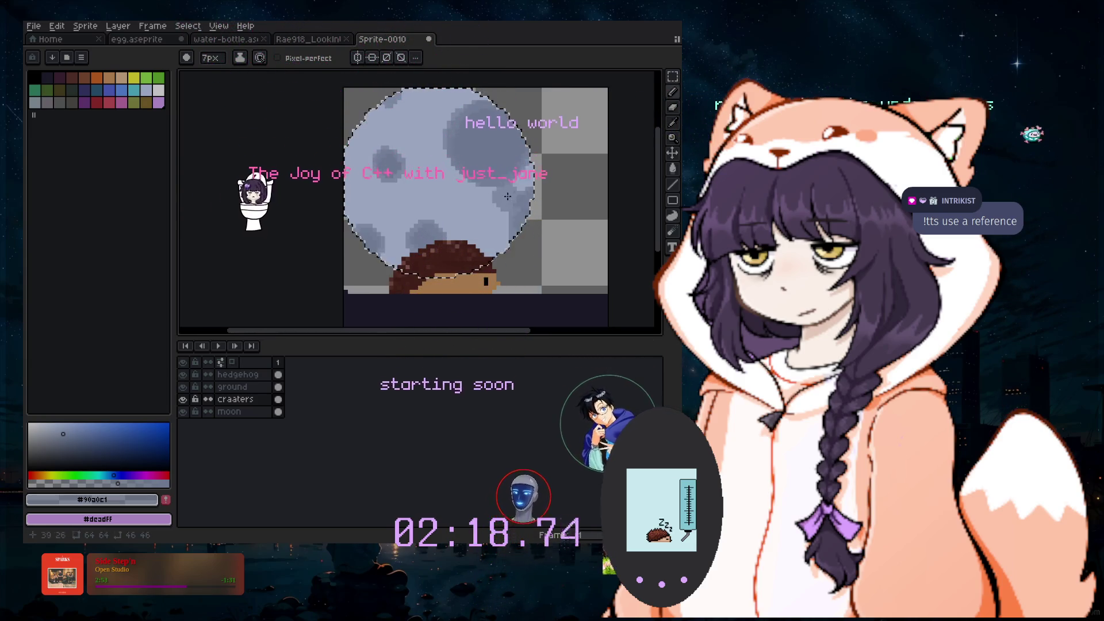
scroll(505, 198, down, 1)
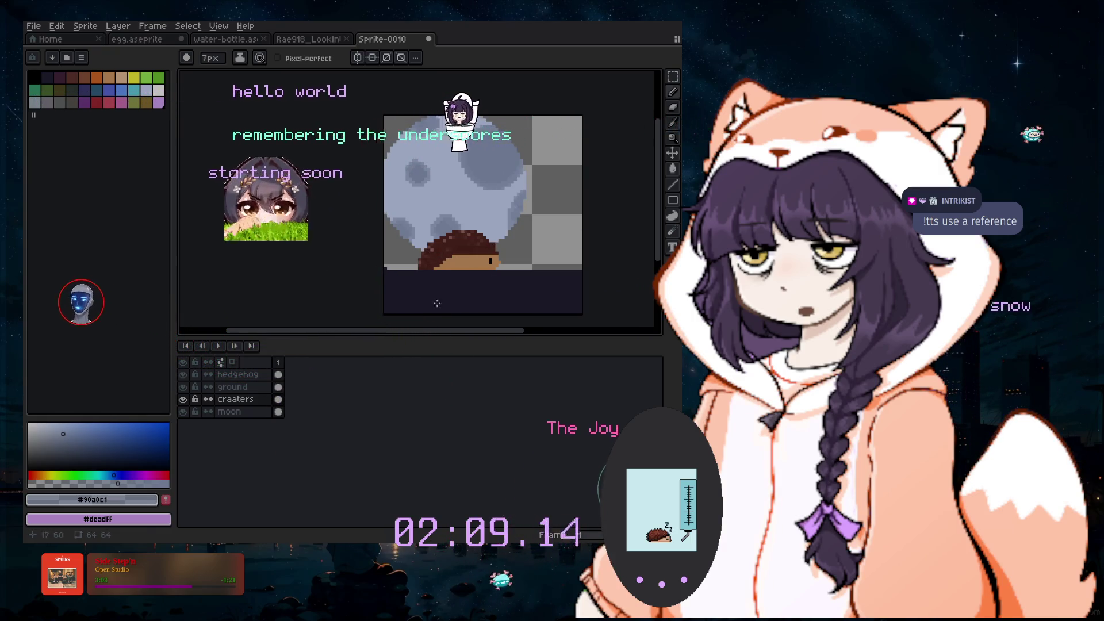
Add a new empty layer, Layer 1, and move it down to sit above the moon layer
click(118, 26)
mouse_move(132, 82)
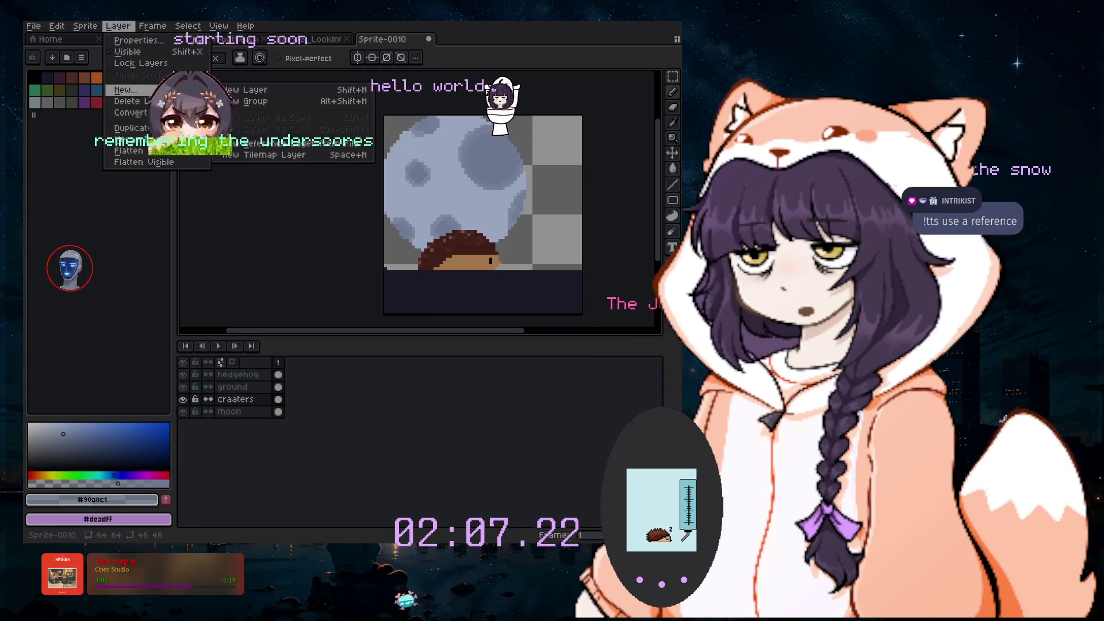
click(270, 82)
drag(233, 399, 243, 432)
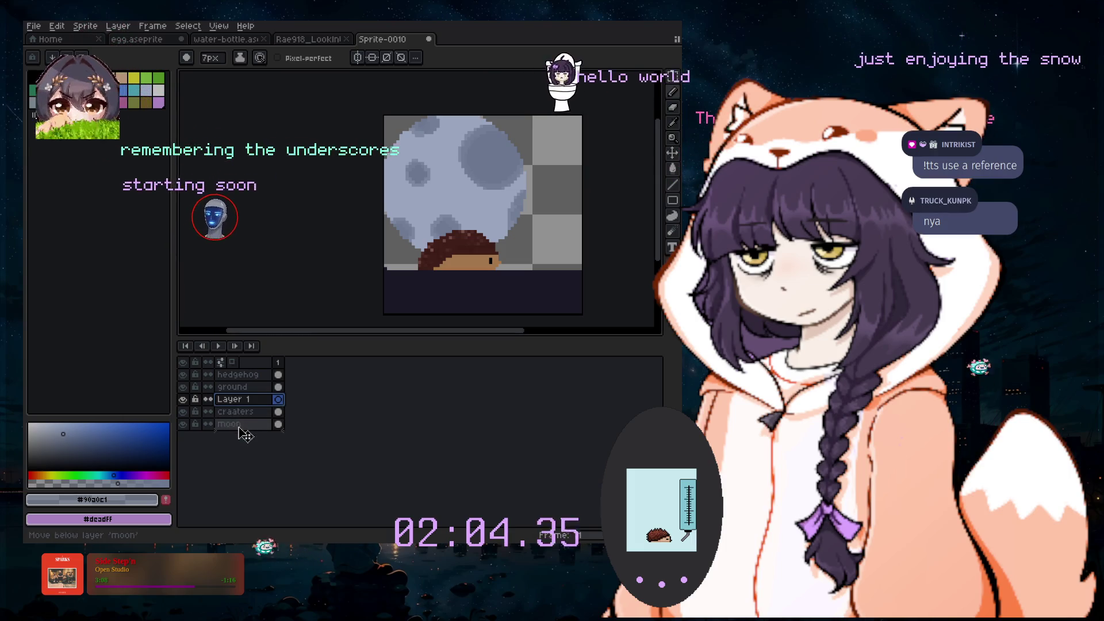
Fill the transparent background of Layer 1 with deep navy blue using the Paint Bucket
click(672, 153)
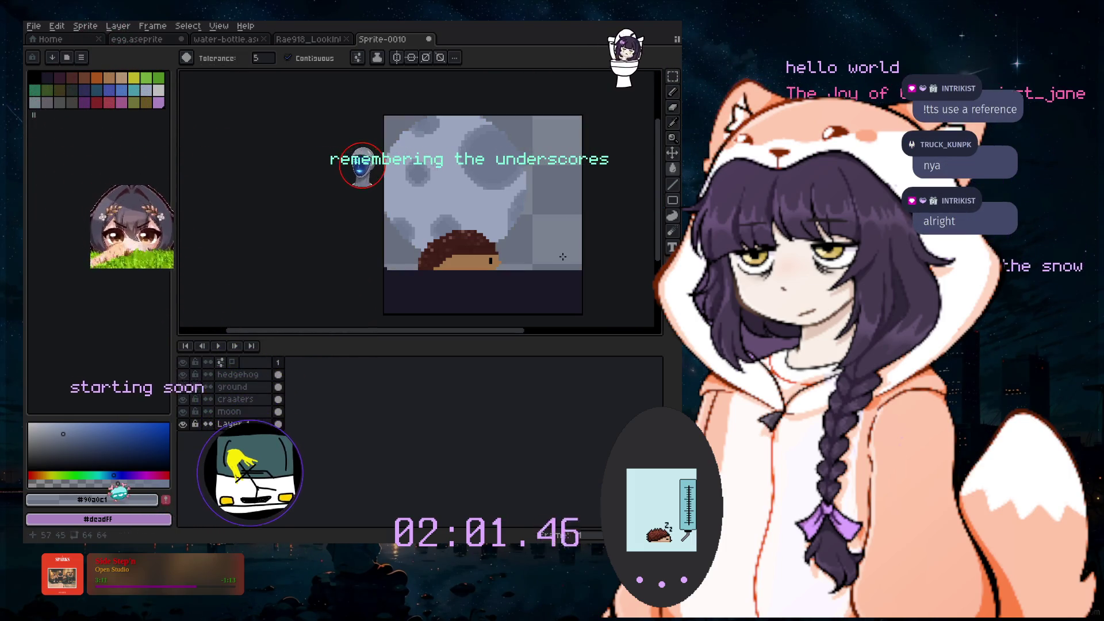
key(g)
click(146, 429)
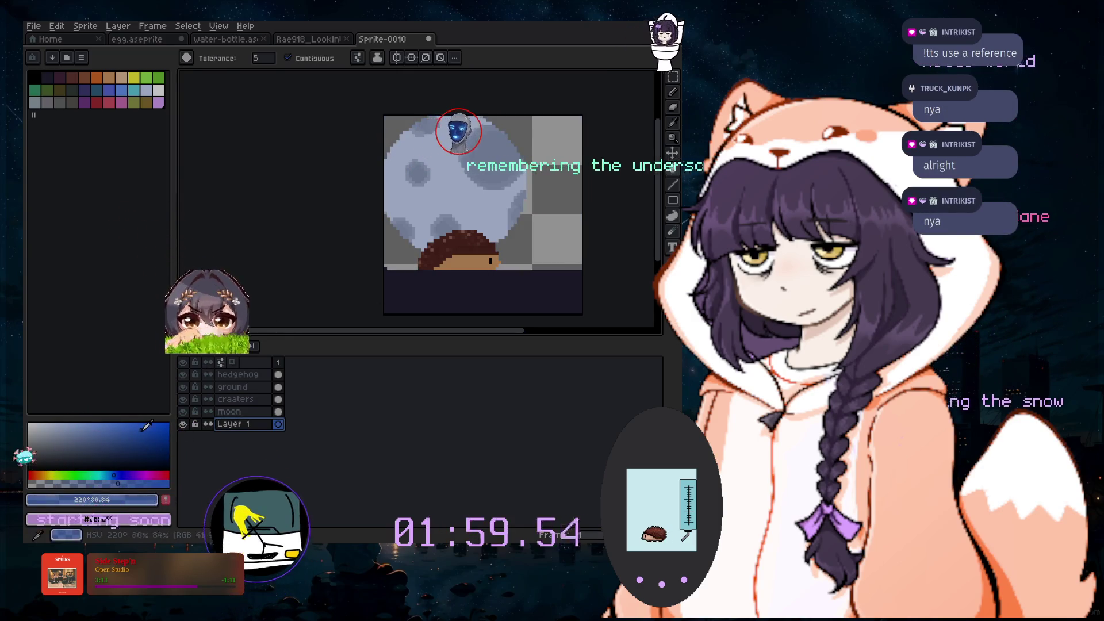
click(103, 449)
click(545, 299)
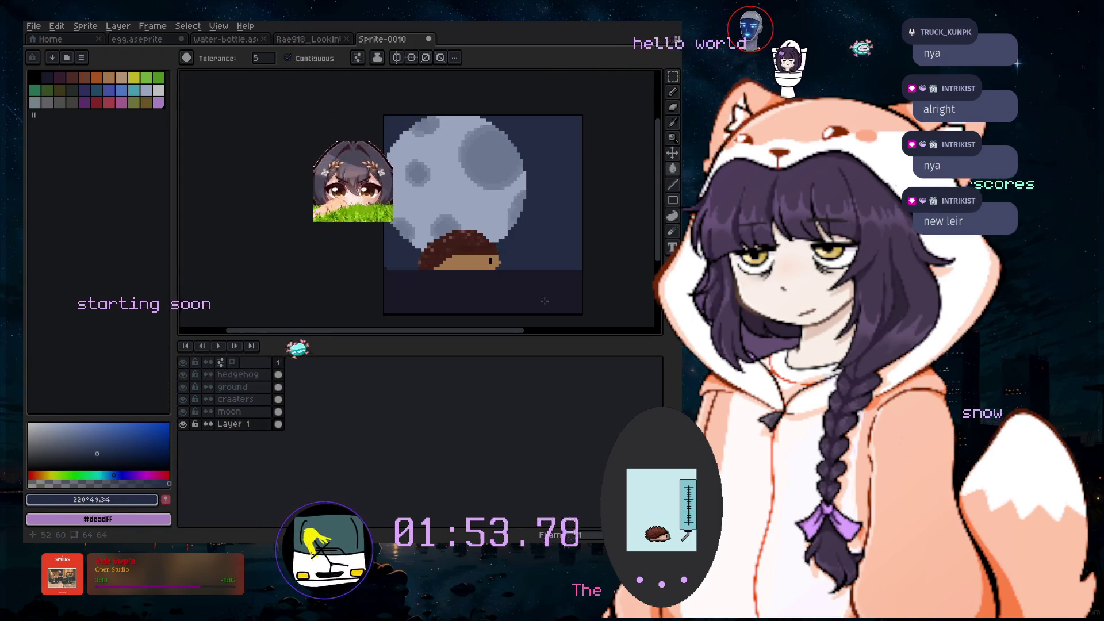
click(672, 92)
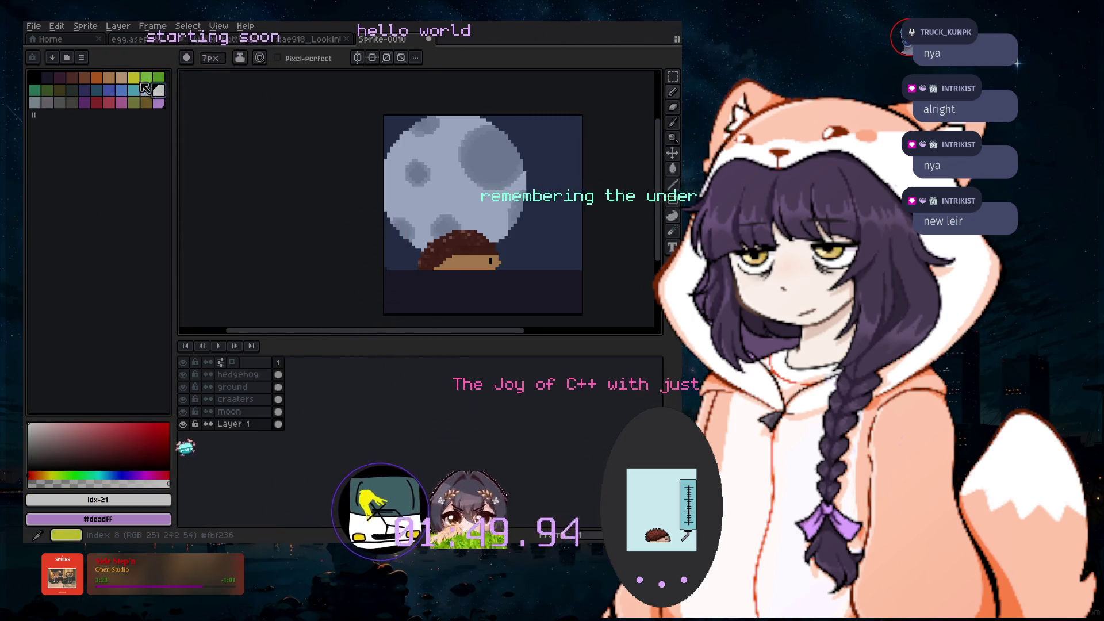
Draw a 1px cross-shaped star in the top-right sky, shifting its colour from pale cream to pale teal
click(134, 77)
key(minus)
key(minus)
key(minus)
scroll(562, 149, up, 1)
scroll(562, 149, up, 1)
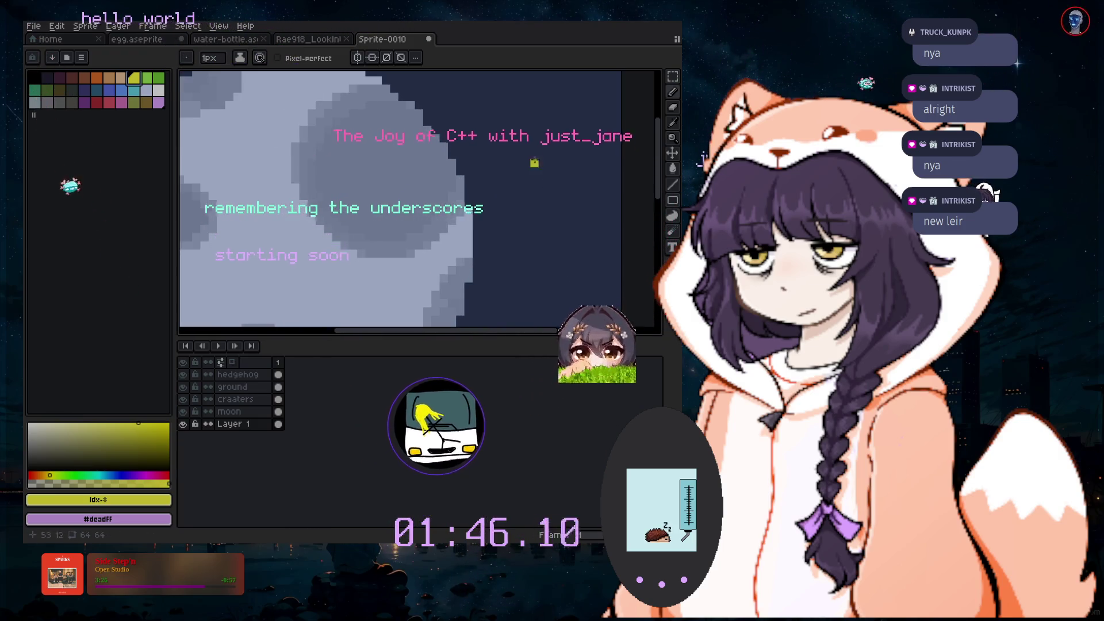
drag(520, 335, 560, 334)
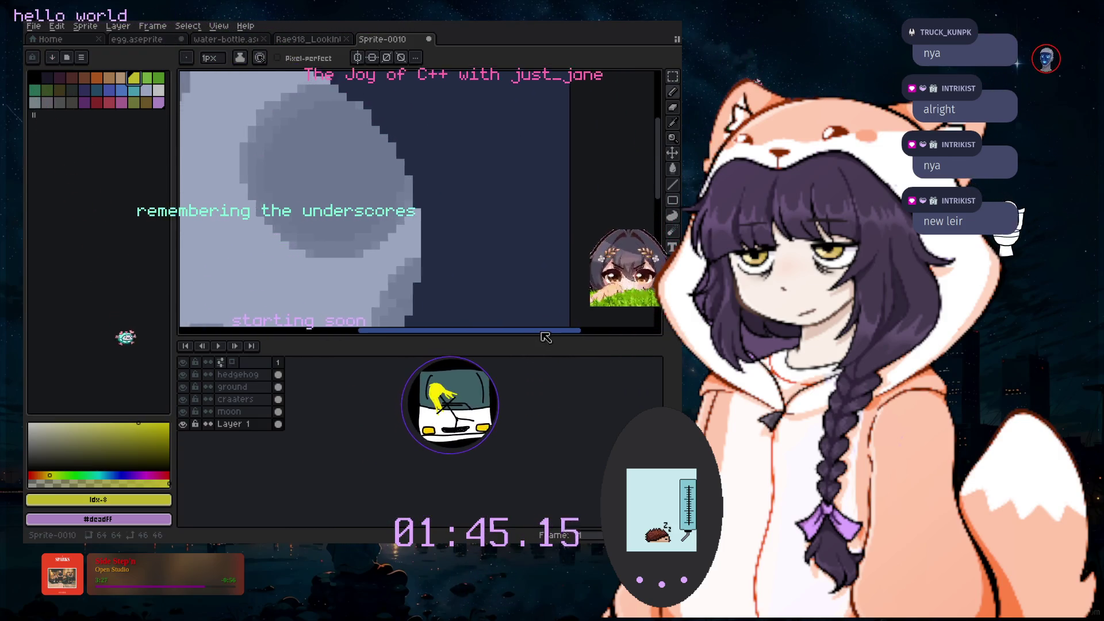
click(96, 435)
click(41, 429)
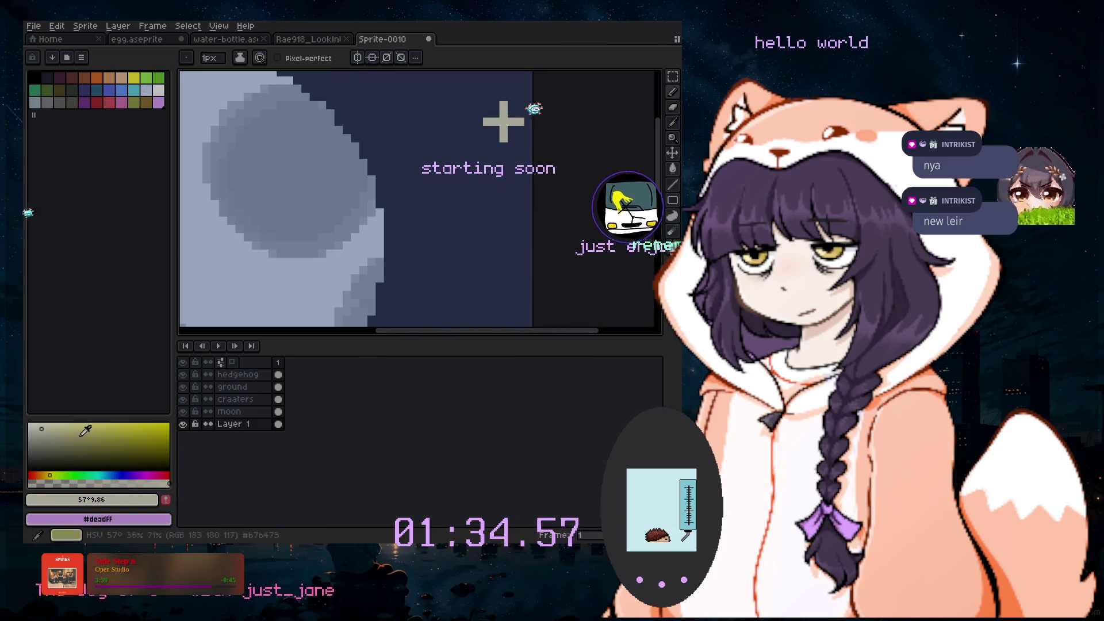
click(103, 474)
click(83, 425)
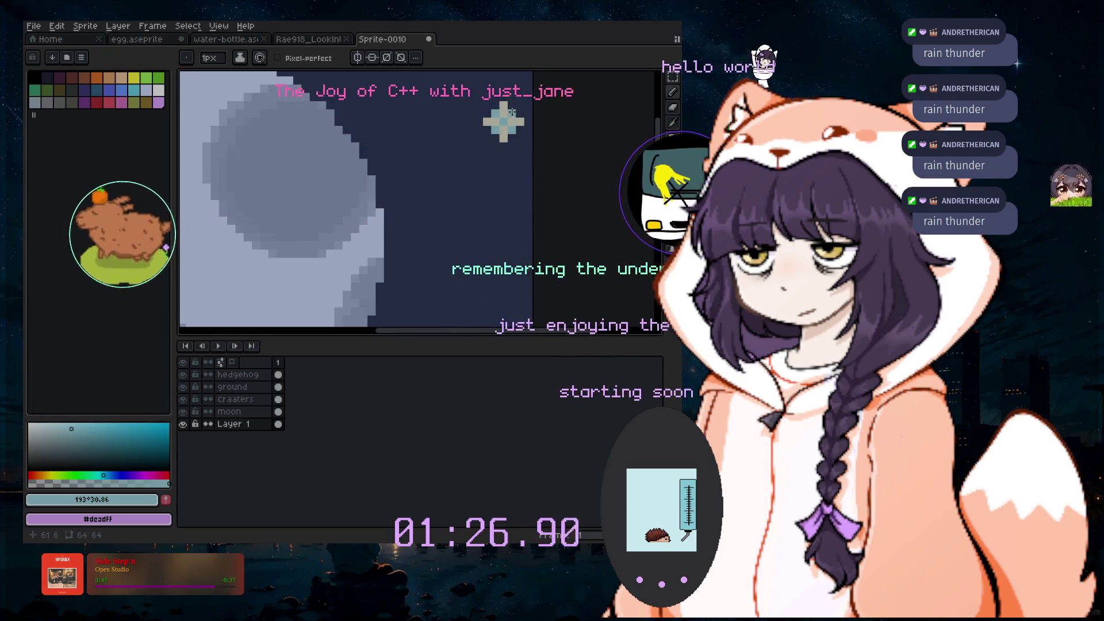
Draw a rectangular marquee around the pale star at the sky's top right
scroll(516, 133, down, 3)
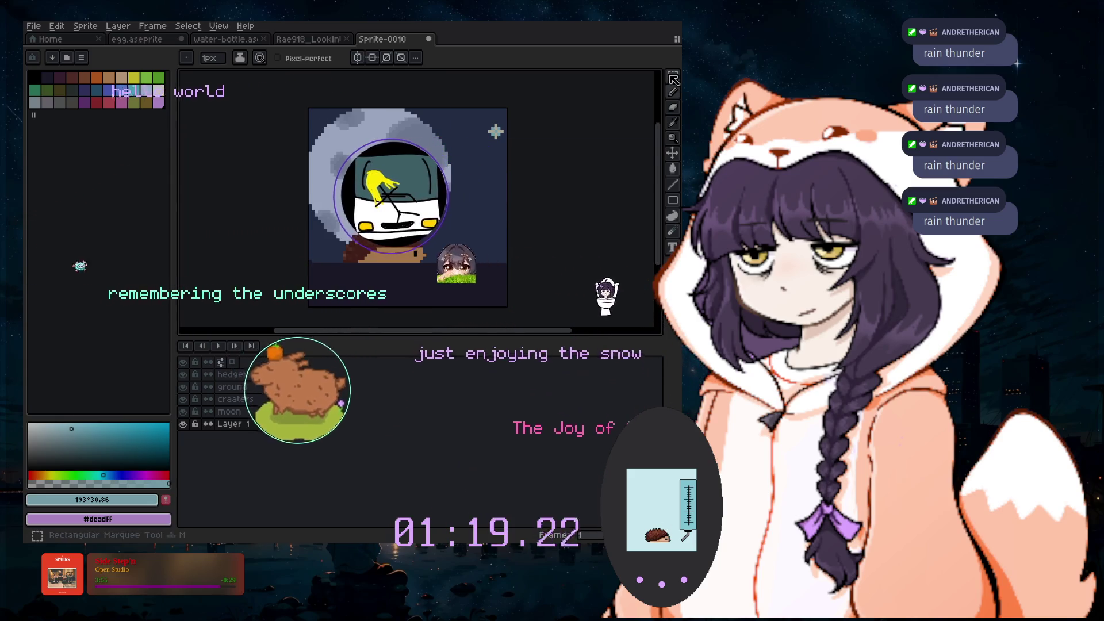
key(m)
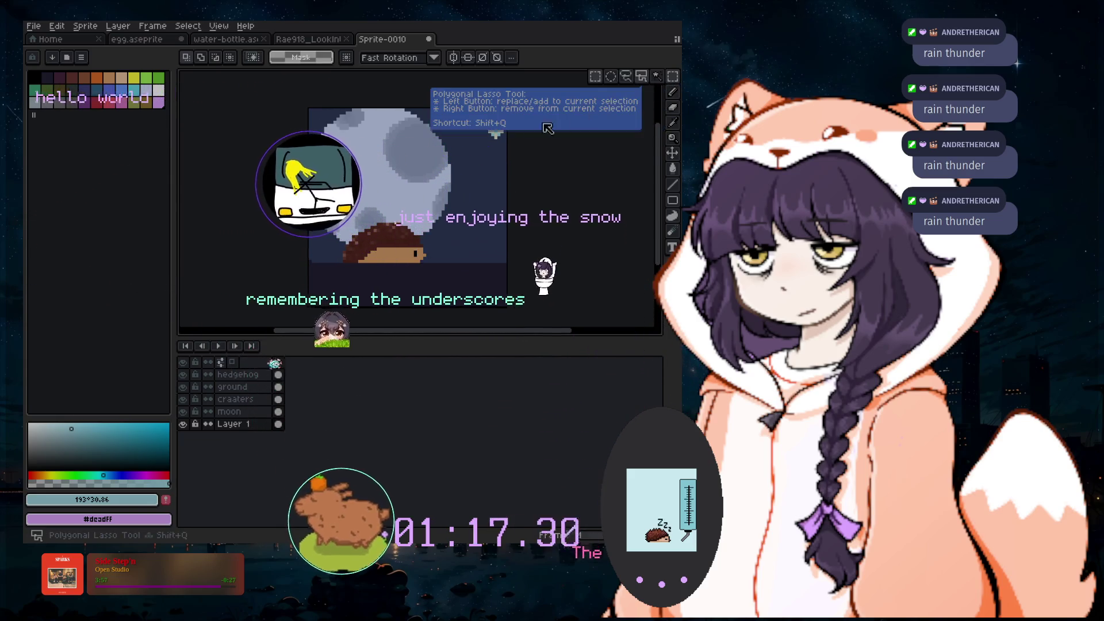
drag(509, 167, 473, 106)
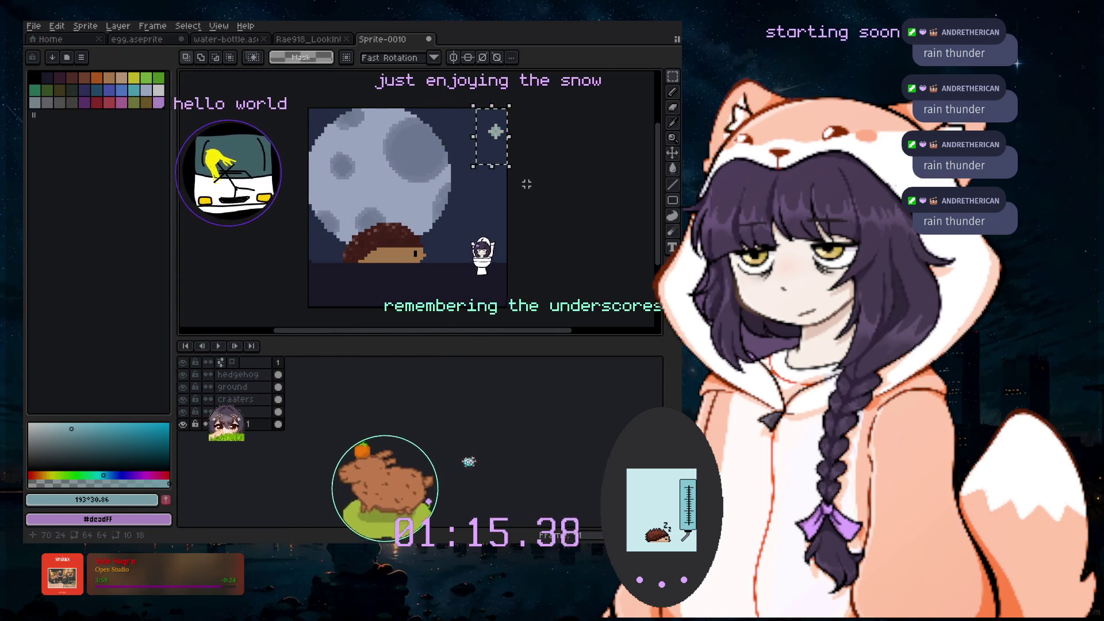
Add a new layer above Layer 1 and name it 'stars'
click(118, 26)
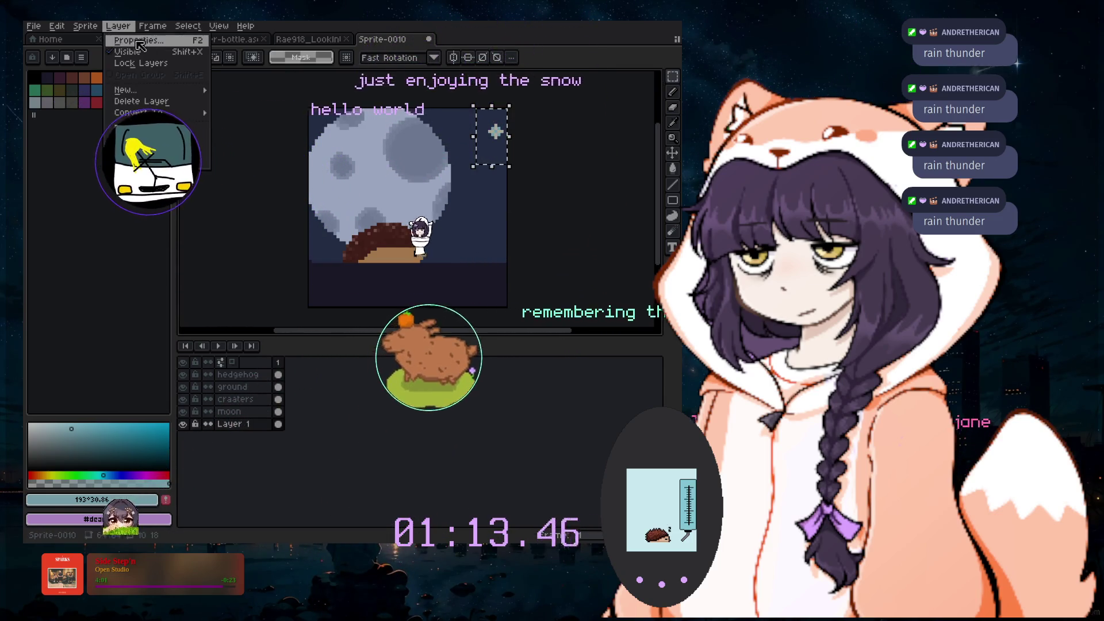
mouse_move(154, 91)
click(236, 91)
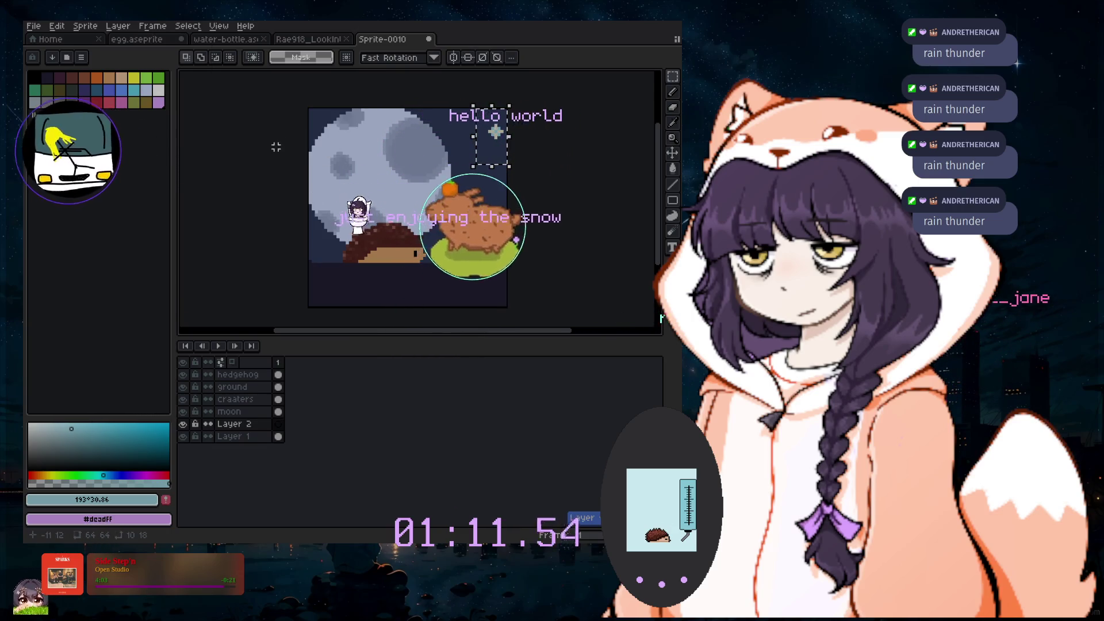
double_click(242, 424)
text(stars)
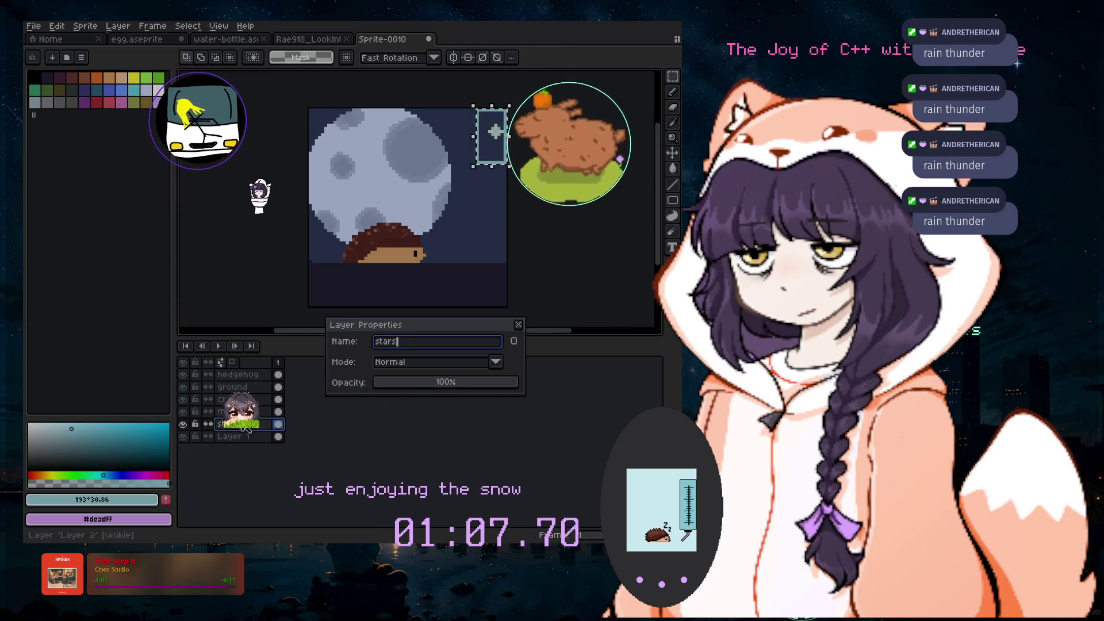
key(Return)
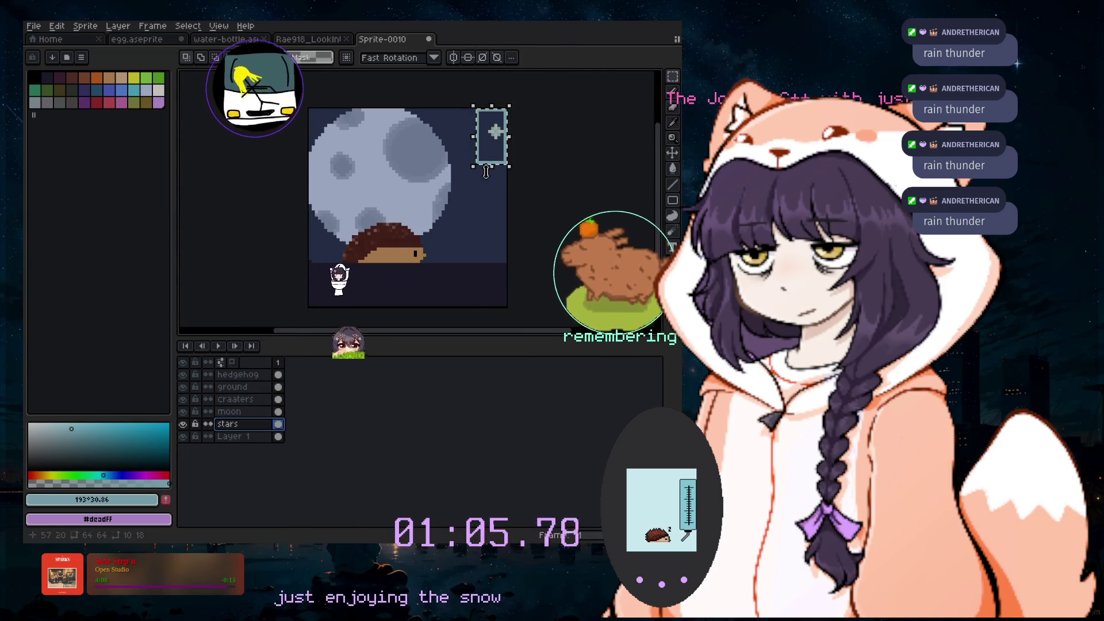
Reselect the star area, sample the navy sky colour and set the brush to 8px
click(547, 163)
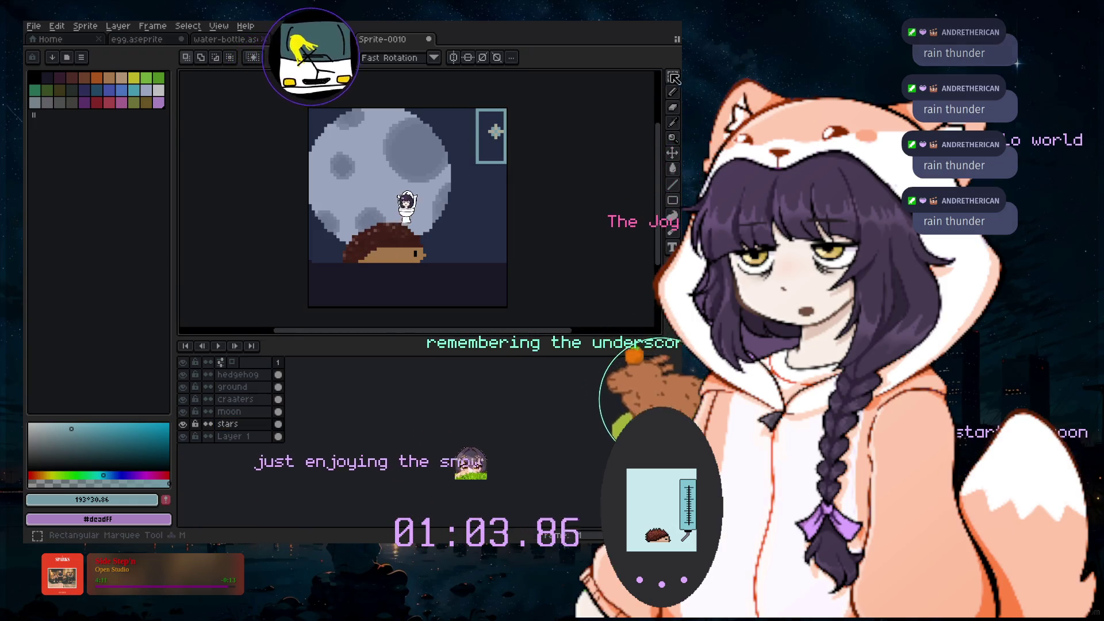
click(643, 79)
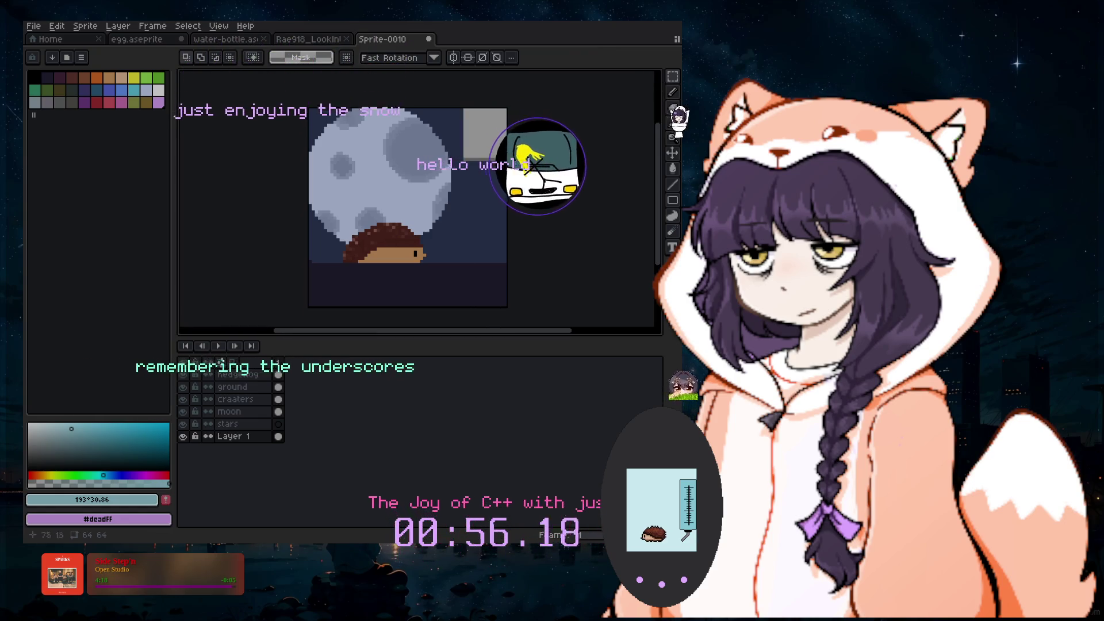
drag(461, 106, 509, 164)
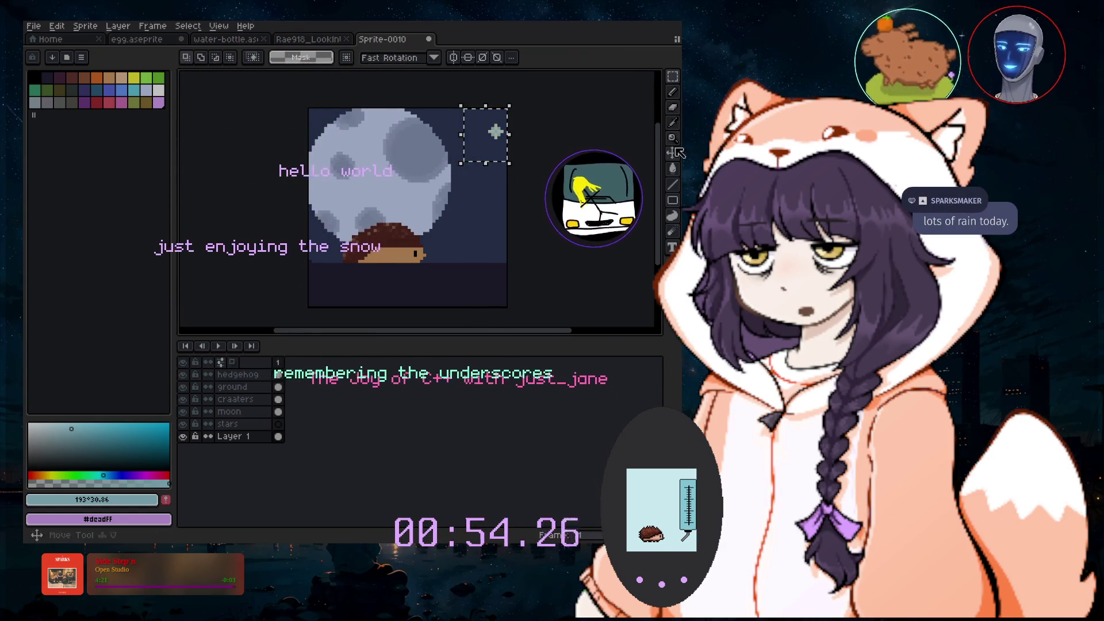
key(i)
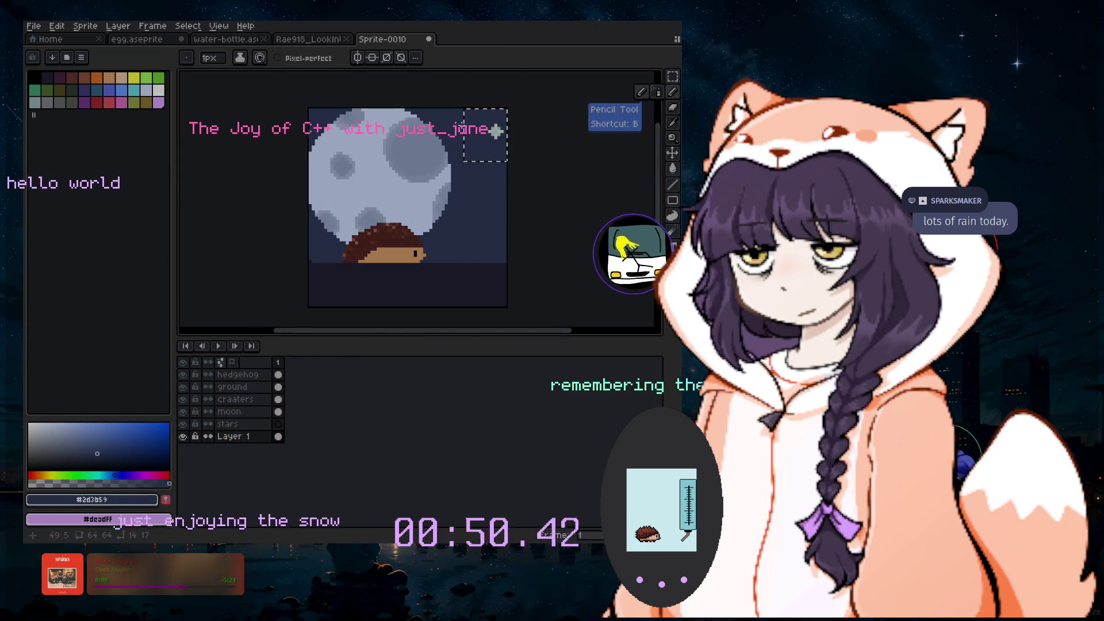
key(plus)
key(plus)
key(plus)
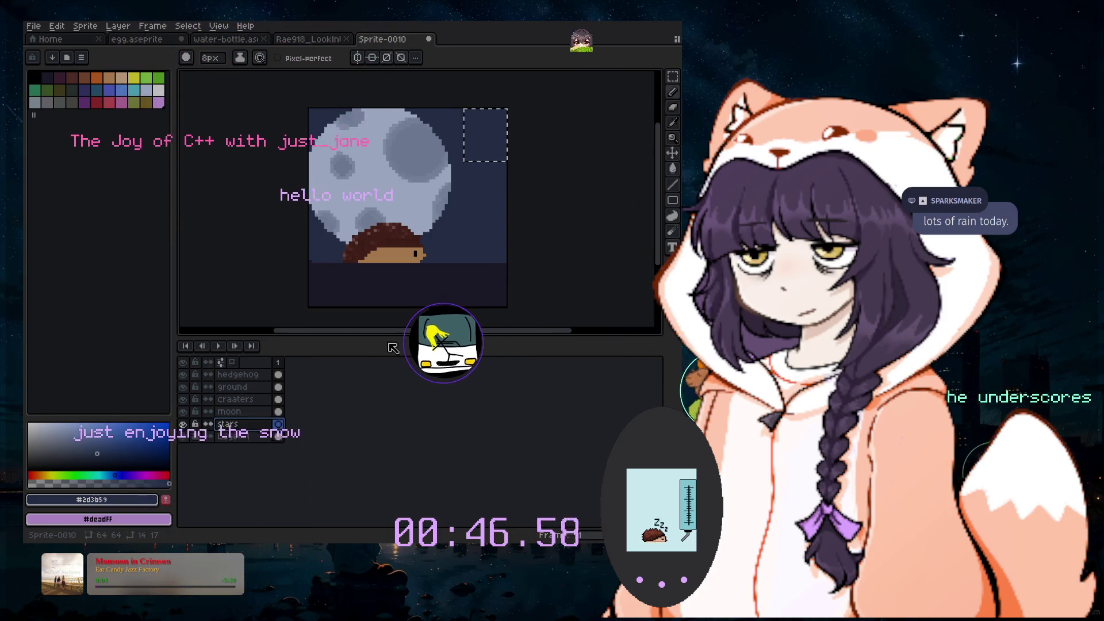
click(162, 88)
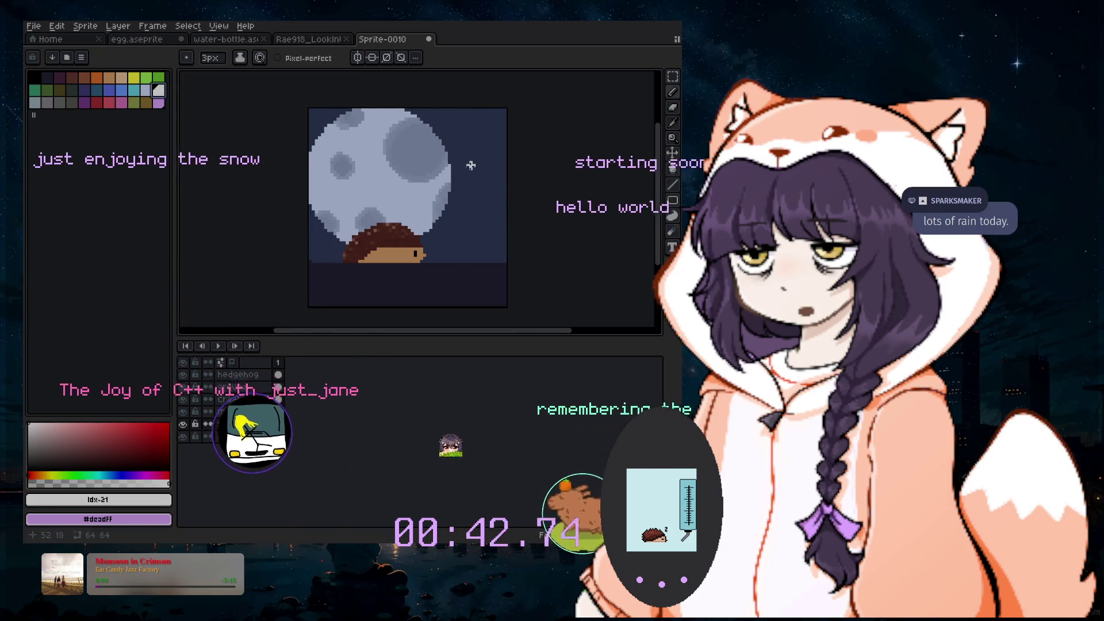
Dab a round light-blue star beside the moon with an 8px brush
click(110, 474)
click(104, 428)
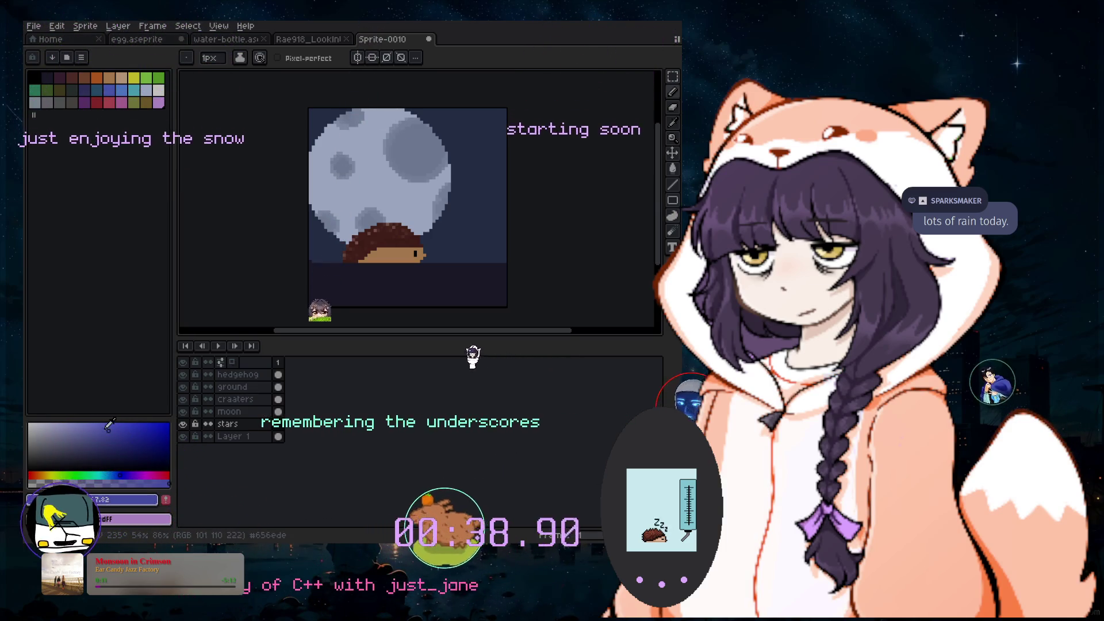
key(plus)
key(plus)
key(plus)
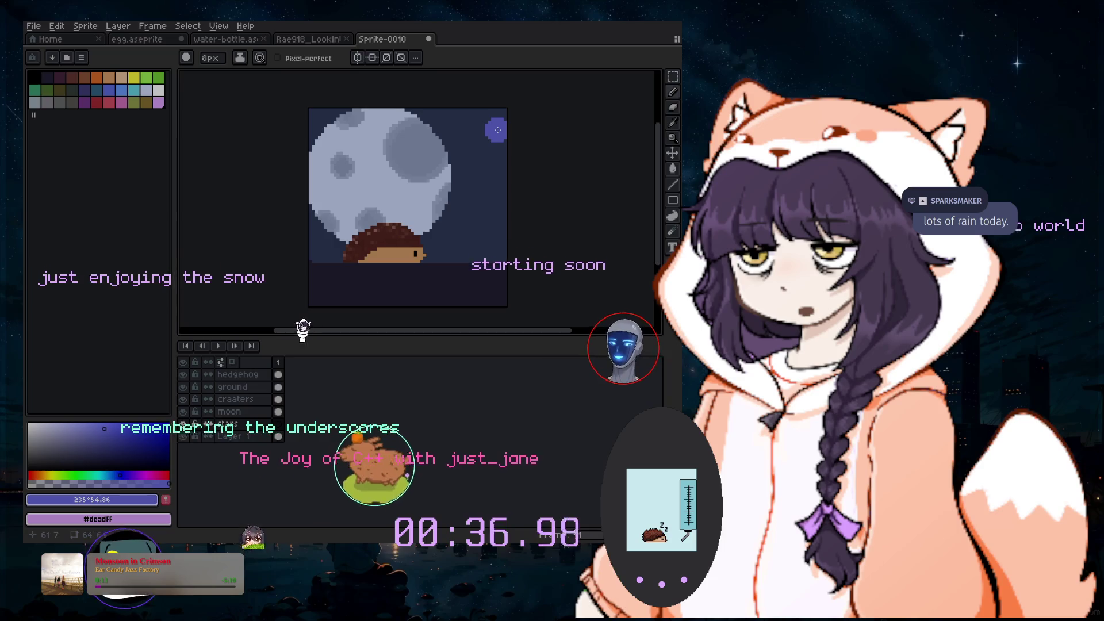
click(459, 127)
Try 3px and 1px brushes with a paler blue, then undo the last star stroke
scroll(458, 127, up, 3)
key(minus)
key(minus)
key(minus)
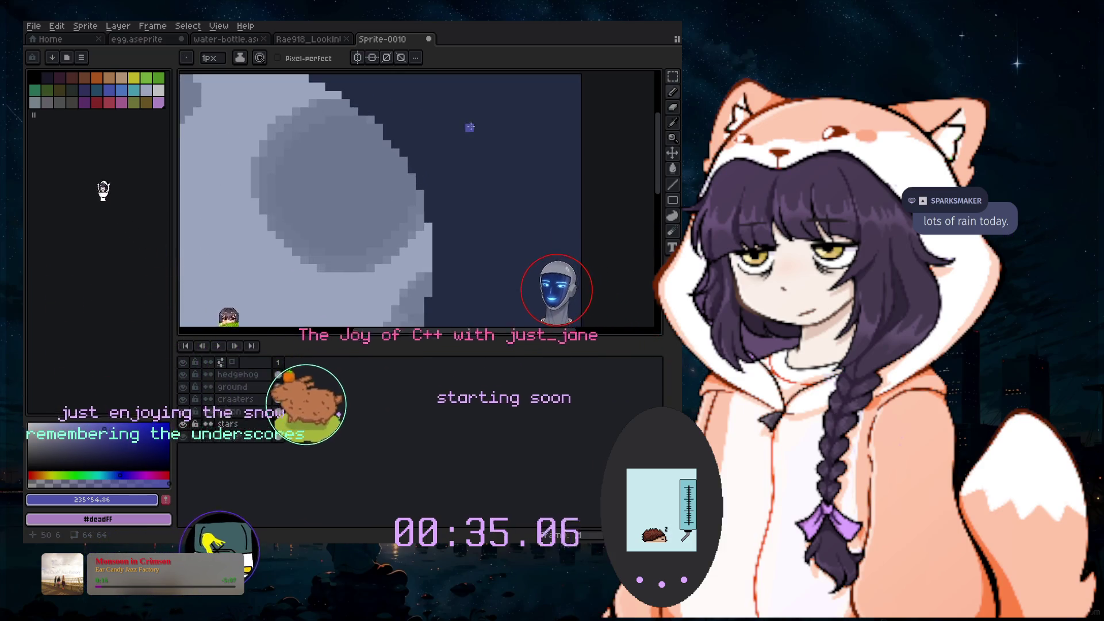
key(plus)
key(plus)
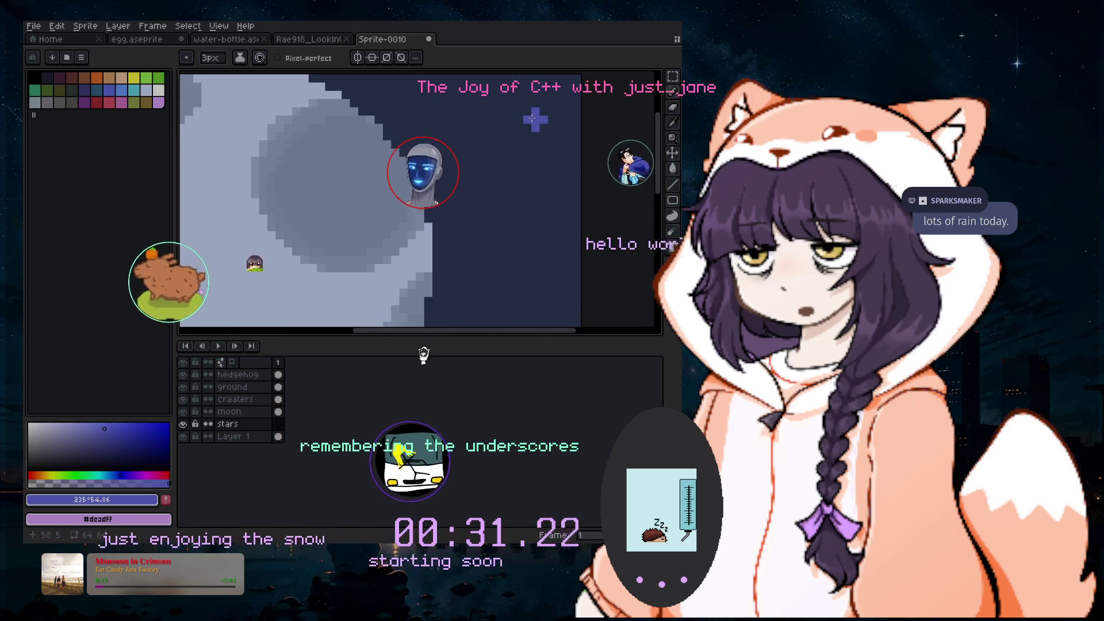
key(minus)
key(minus)
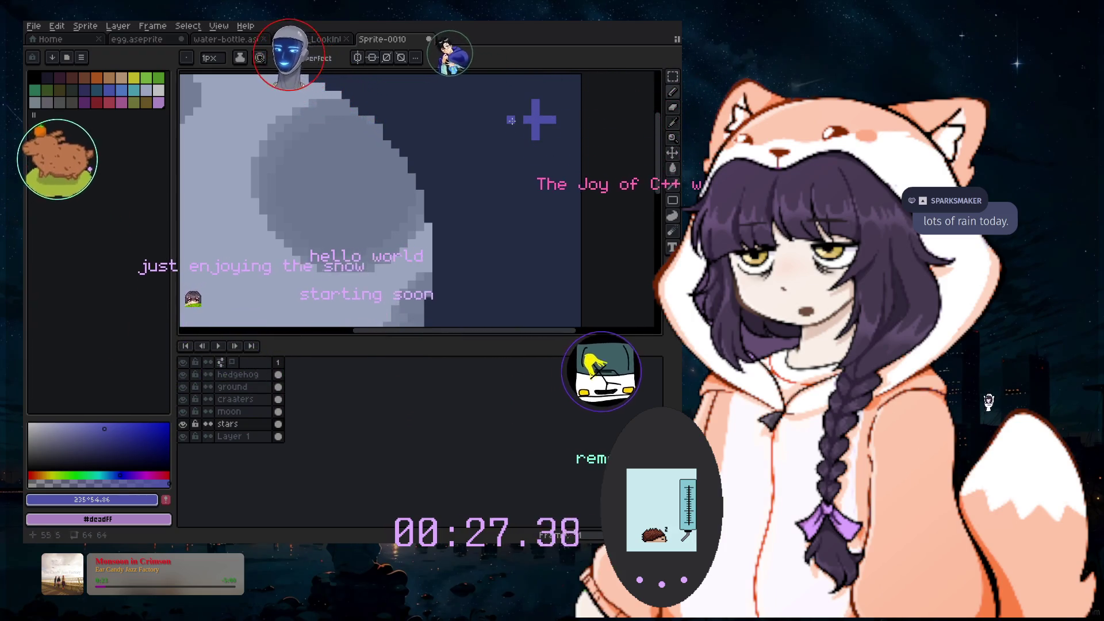
click(76, 425)
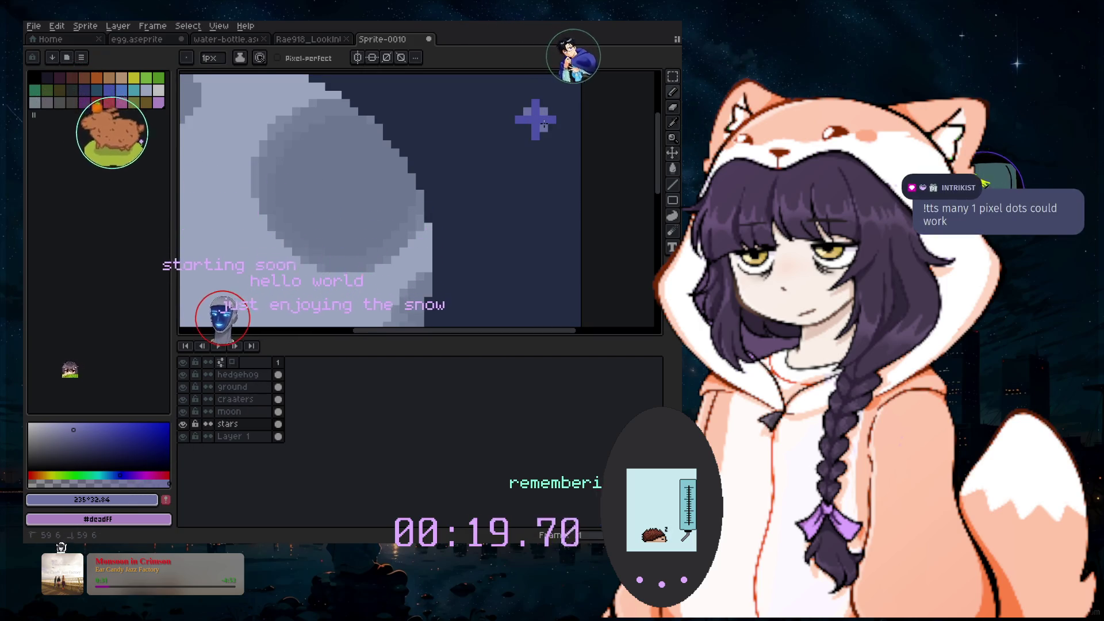
scroll(529, 126, down, 4)
key(v)
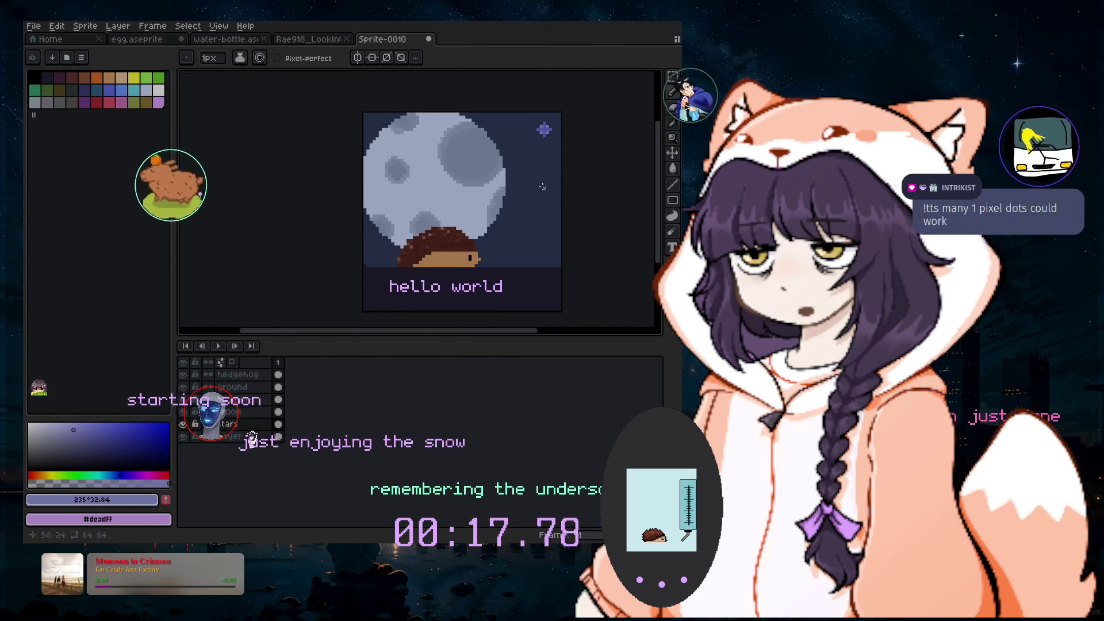
key(ctrl+z)
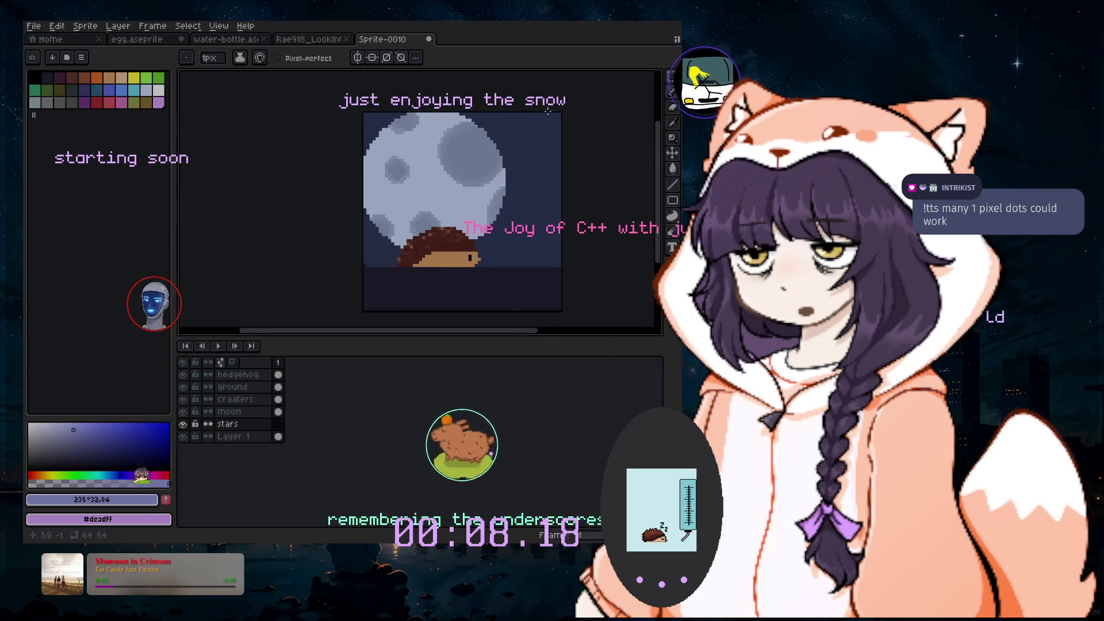
Dot single-pixel pale blue-grey stars across the navy sky around the moon
scroll(548, 111, up, 1)
scroll(526, 156, up, 1)
click(57, 426)
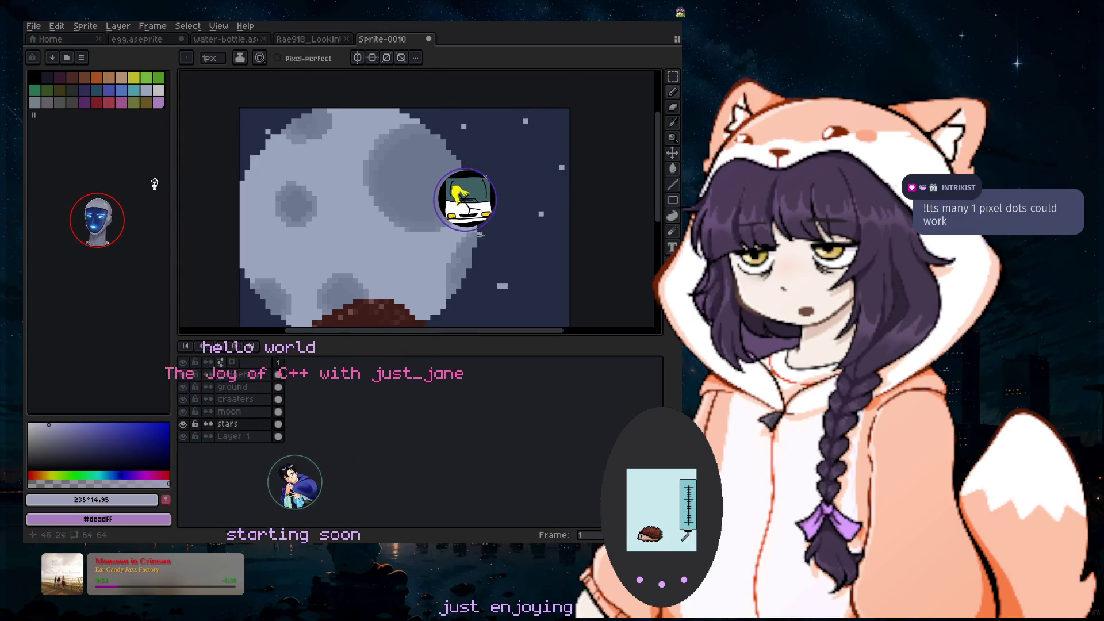
scroll(592, 248, down, 1)
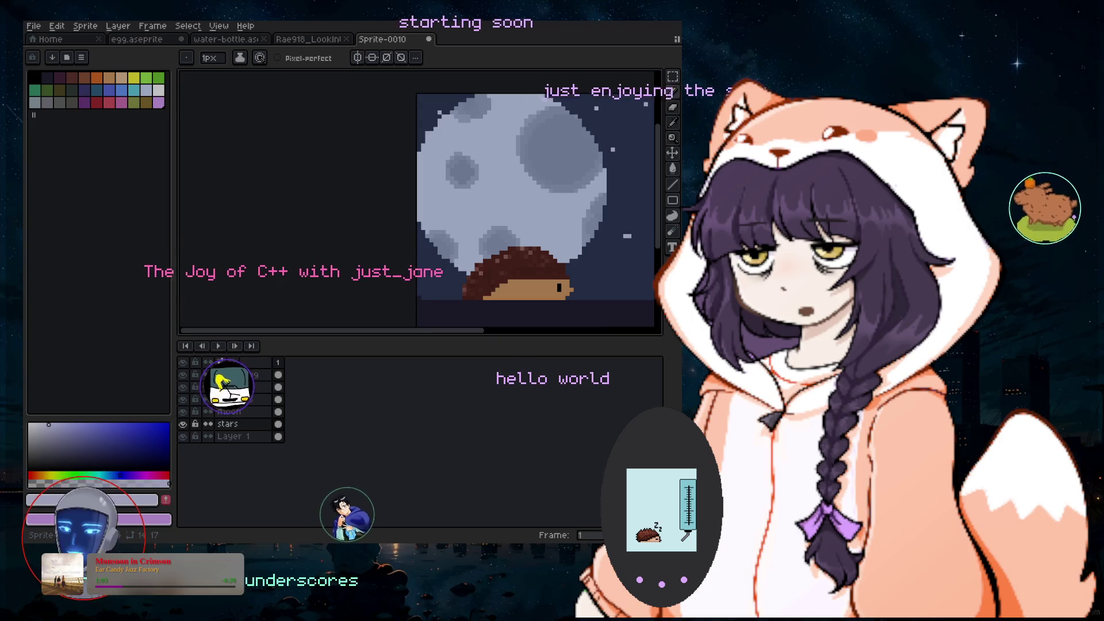
click(673, 123)
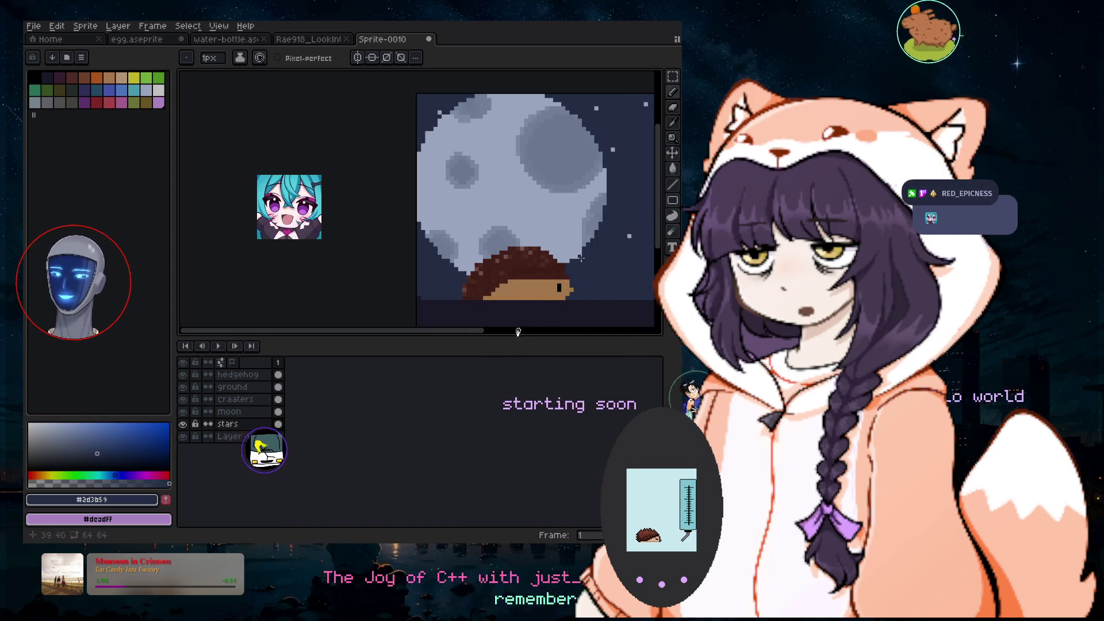
scroll(651, 256, down, 2)
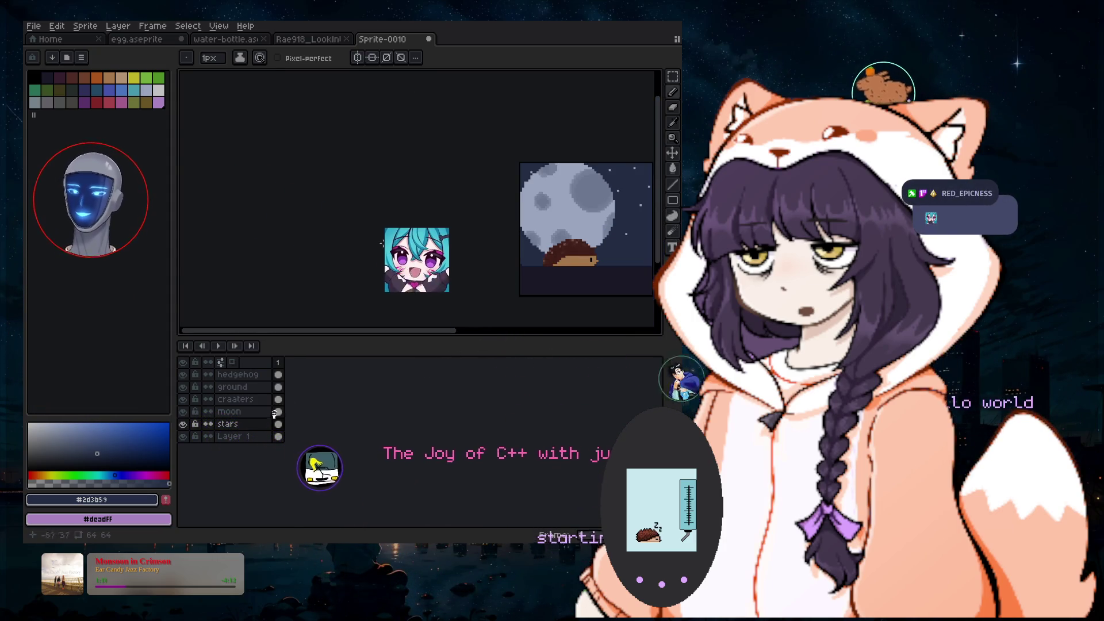
click(33, 25)
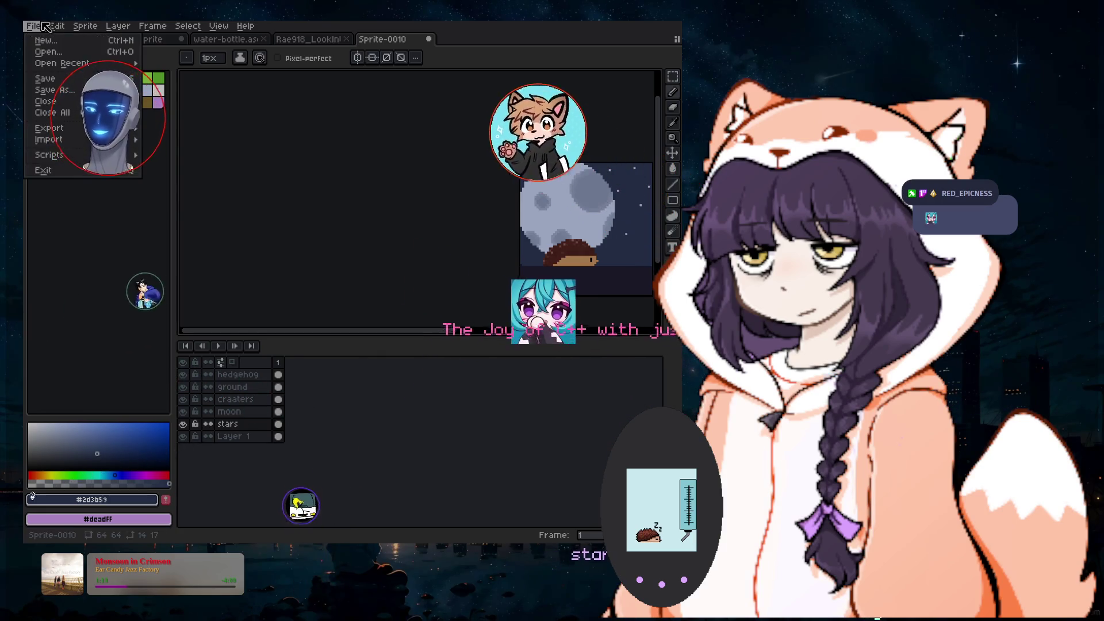
Save the sprite as Intrikist_HedgingTheMoon_draft.aseprite
click(63, 81)
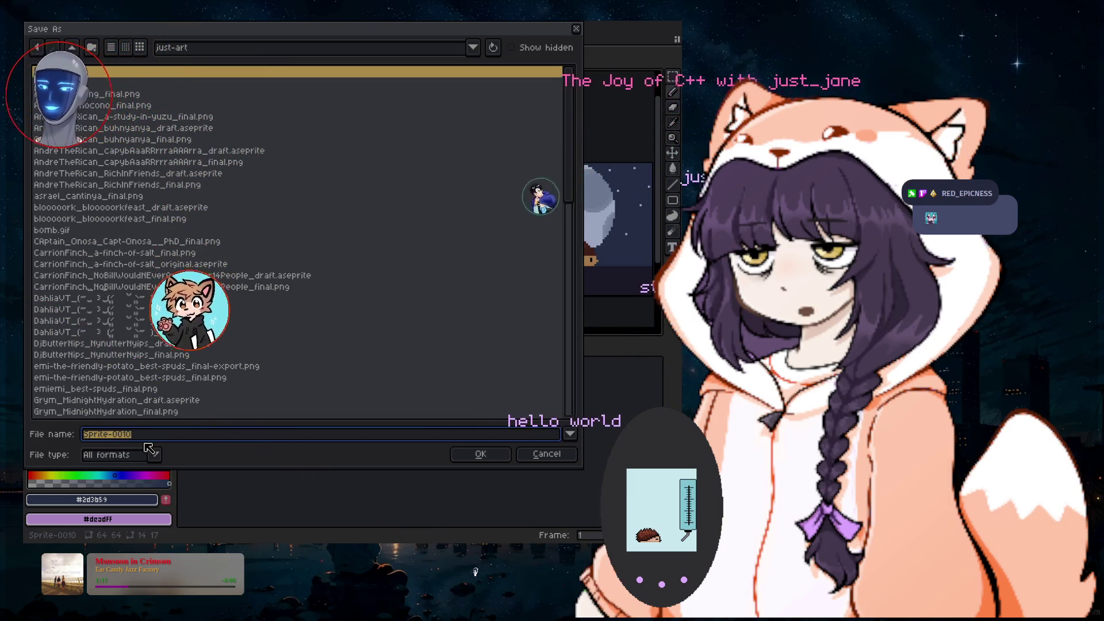
text(intrikis)
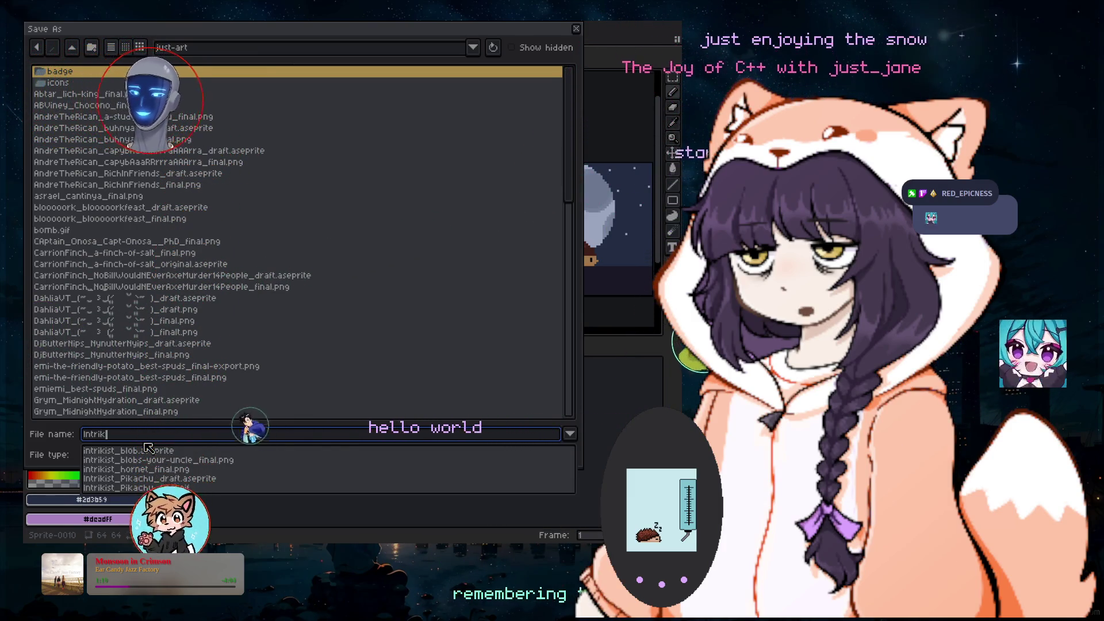
text(t)
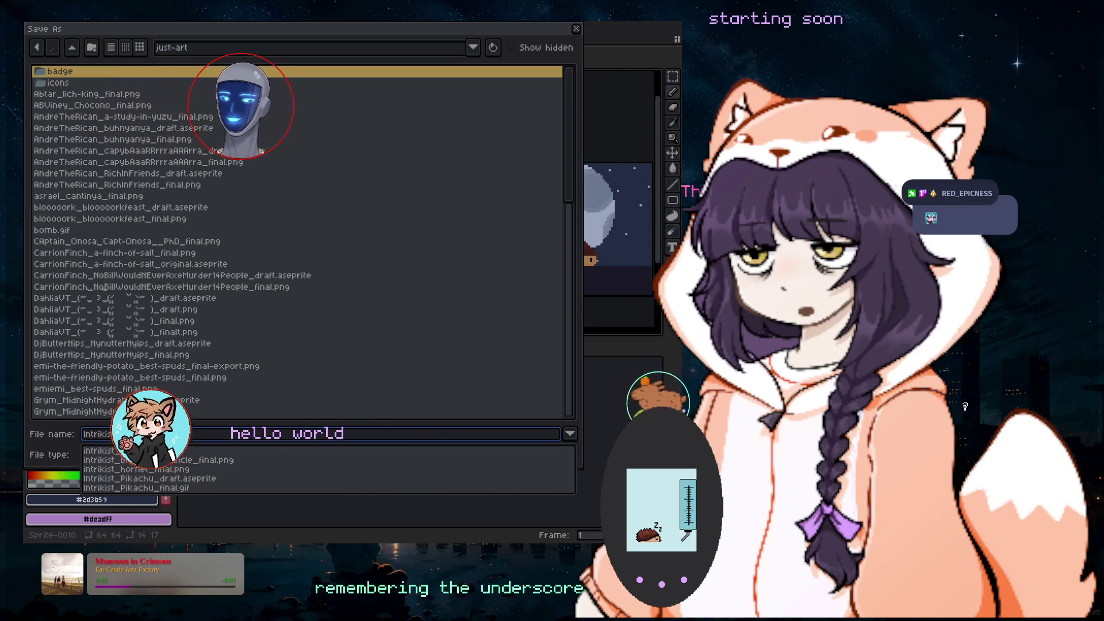
text(Hed)
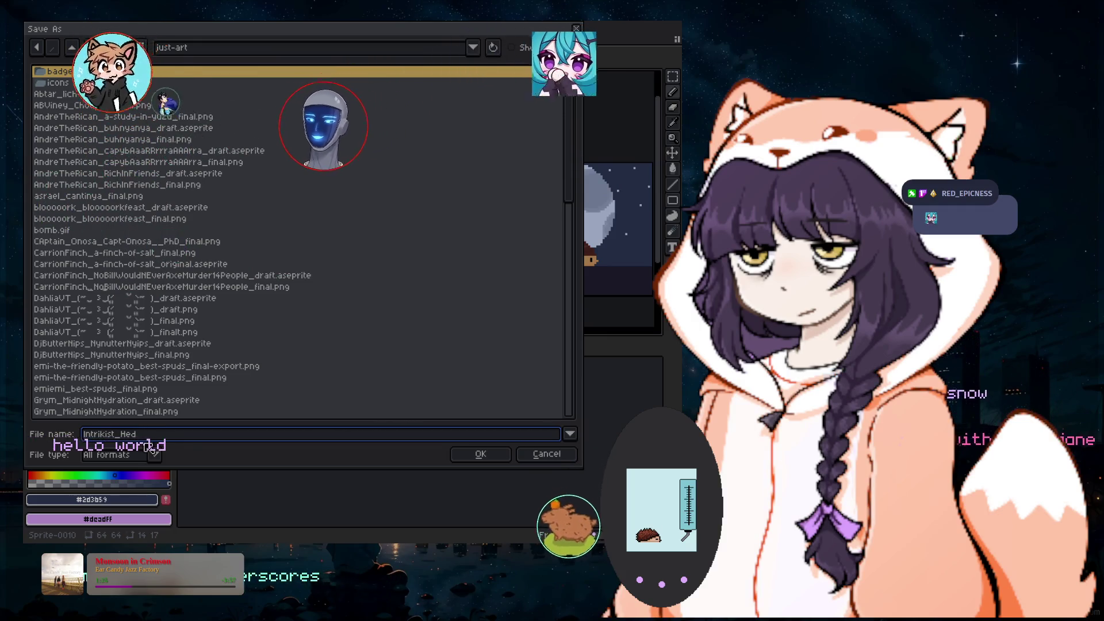
text(gehgThe)
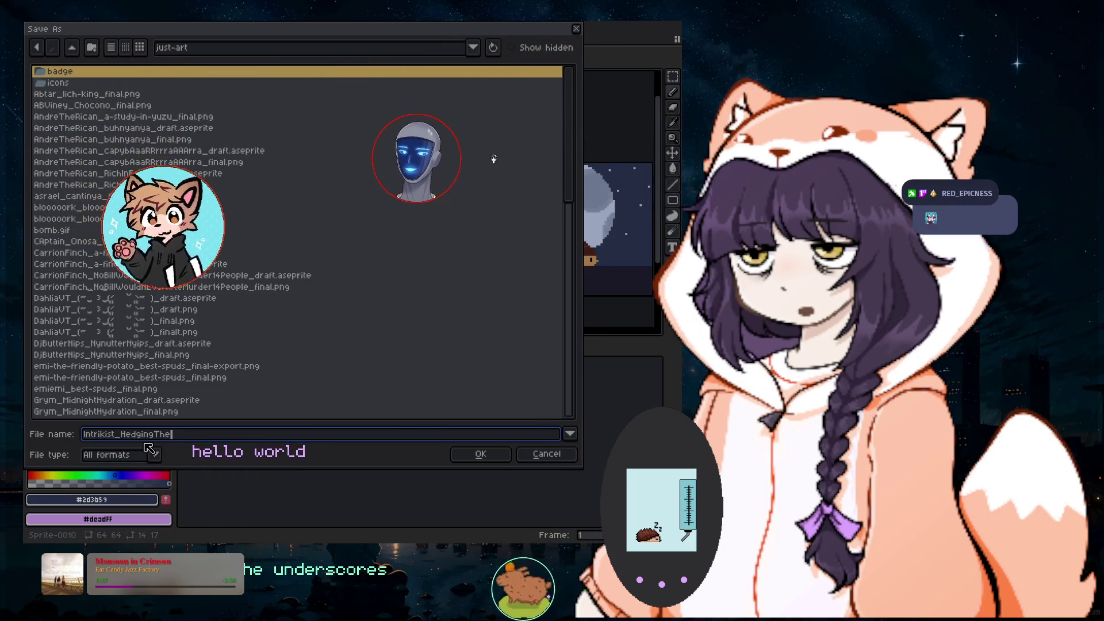
text(n_)
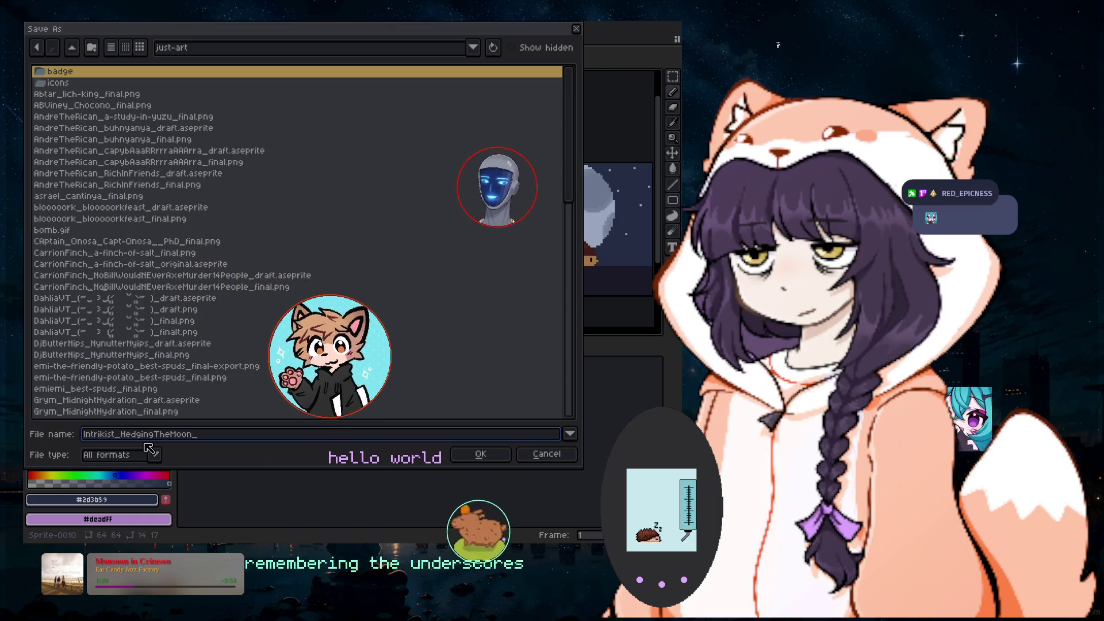
text(draft)
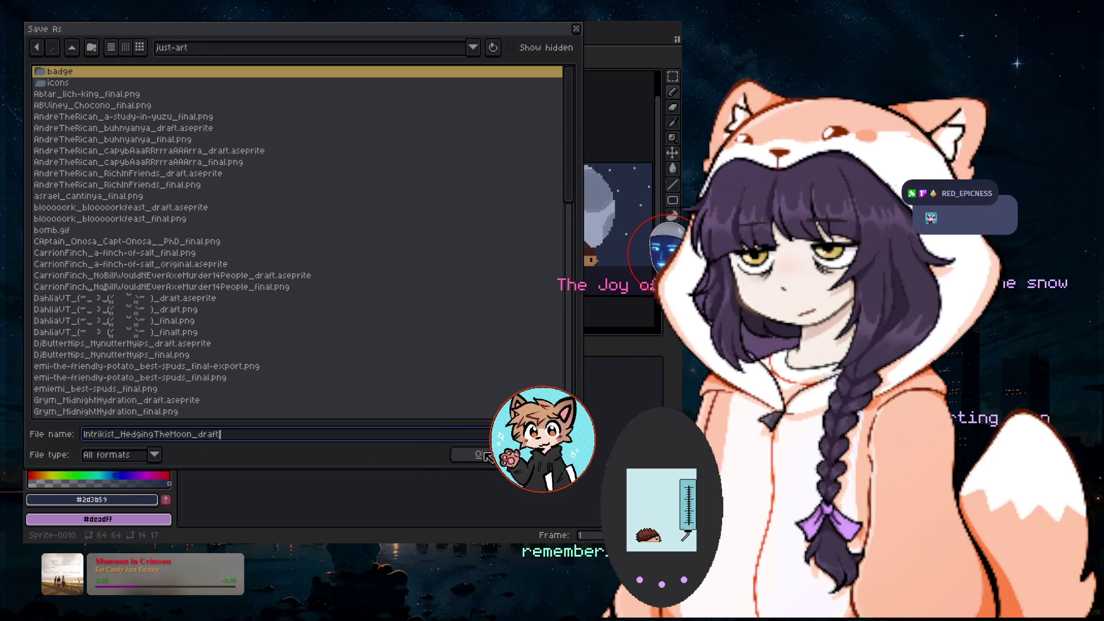
click(485, 454)
Start another Save As and set the file type to png files
click(33, 26)
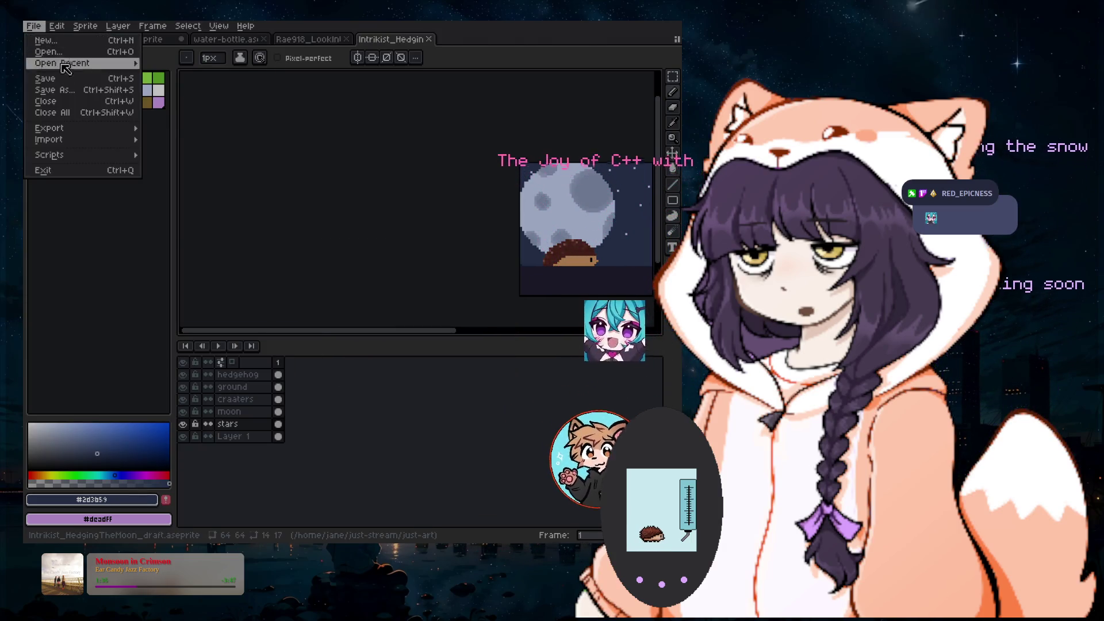
click(111, 110)
click(152, 455)
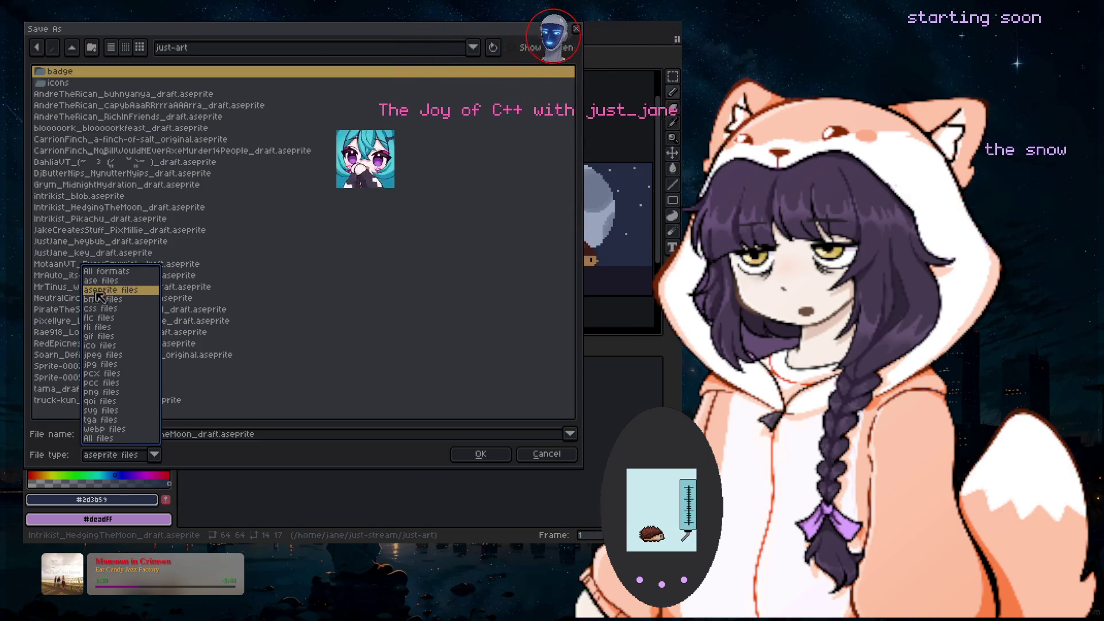
click(103, 392)
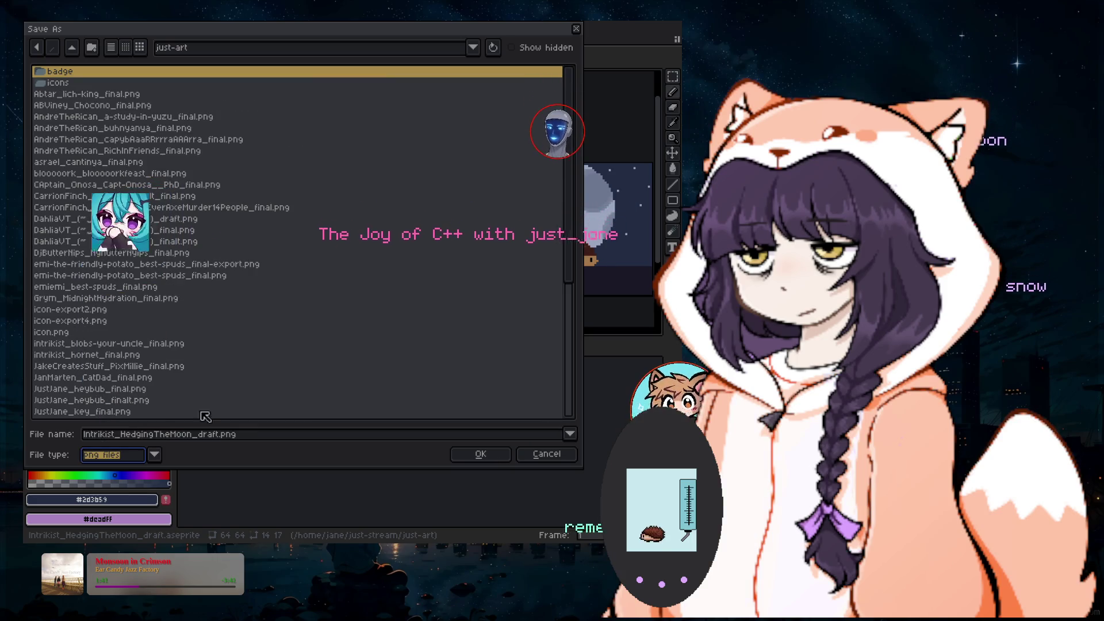